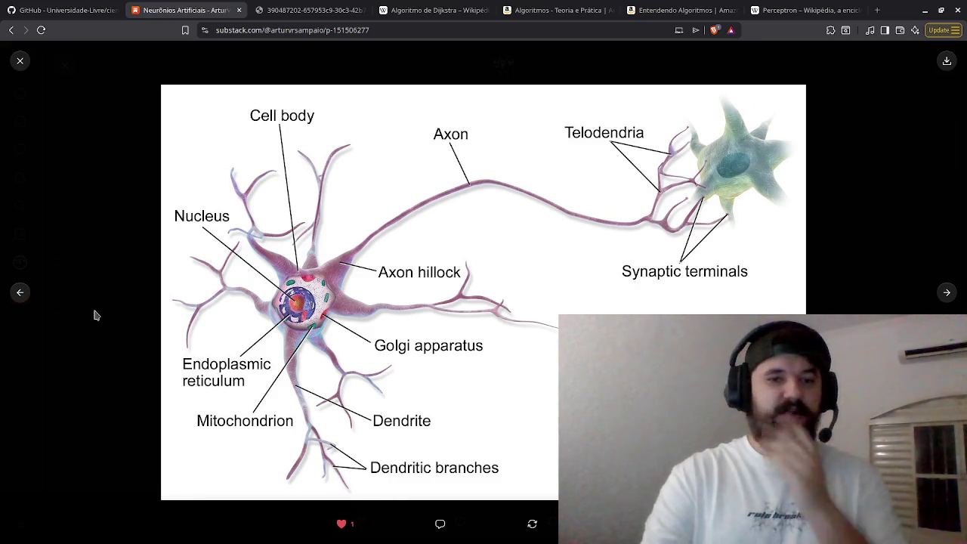
- Close the enlarged neuron image and scroll down to the Threshold Logic Unit section
click(114, 326)
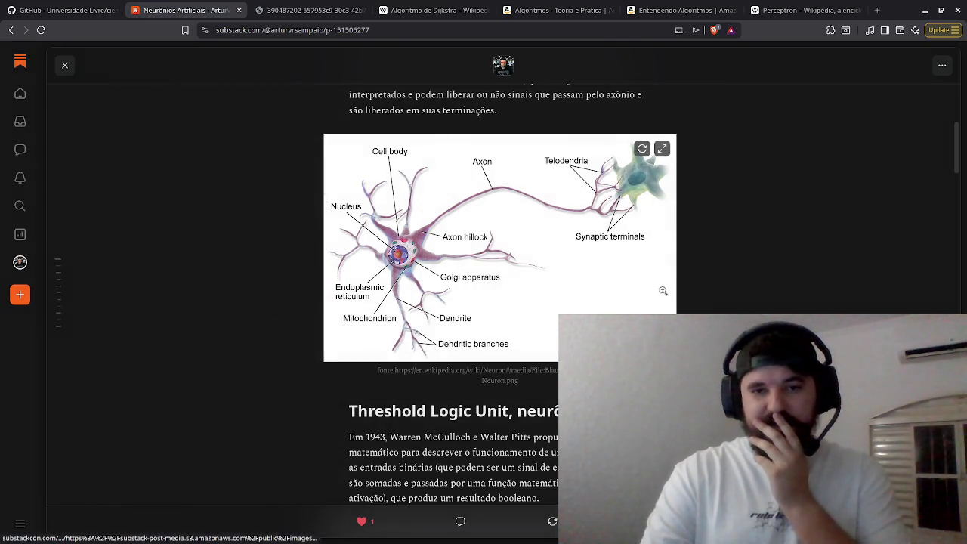
scroll(708, 309, down, 1)
scroll(707, 308, down, 3)
scroll(706, 308, up, 4)
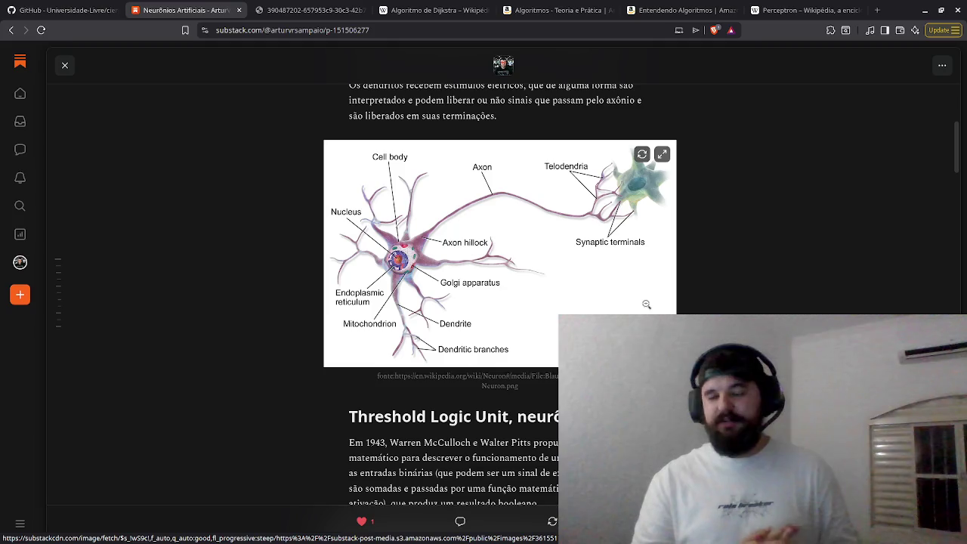
scroll(647, 304, down, 6)
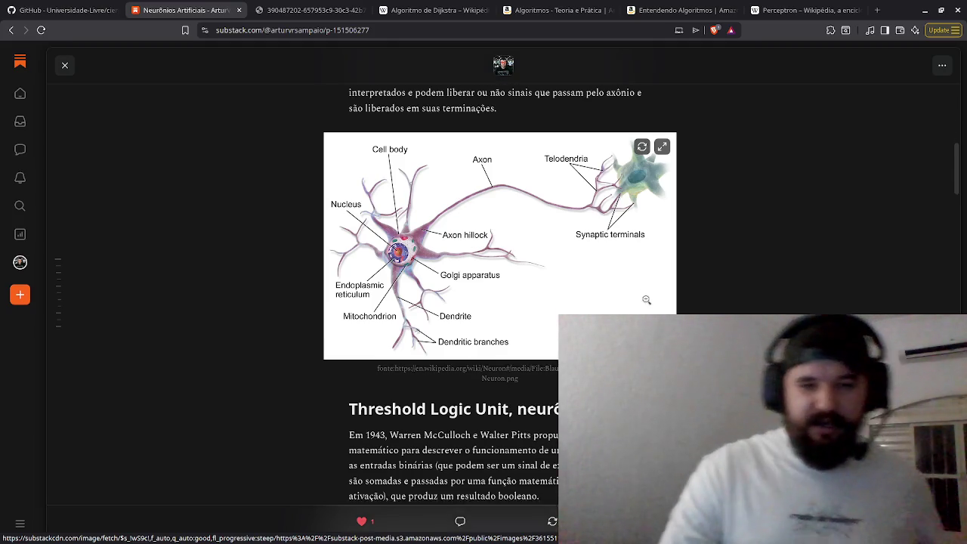
scroll(582, 250, up, 5)
scroll(454, 322, down, 2)
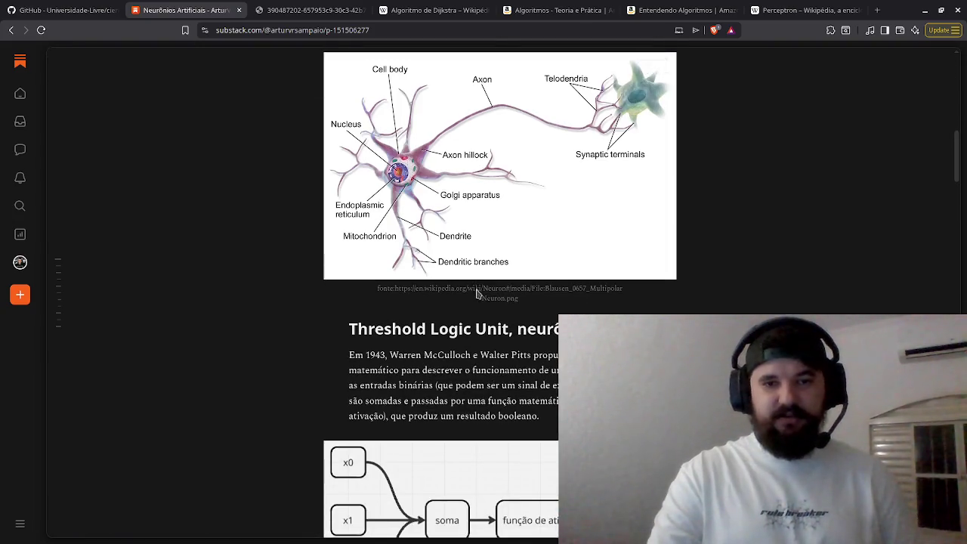
scroll(454, 322, down, 1)
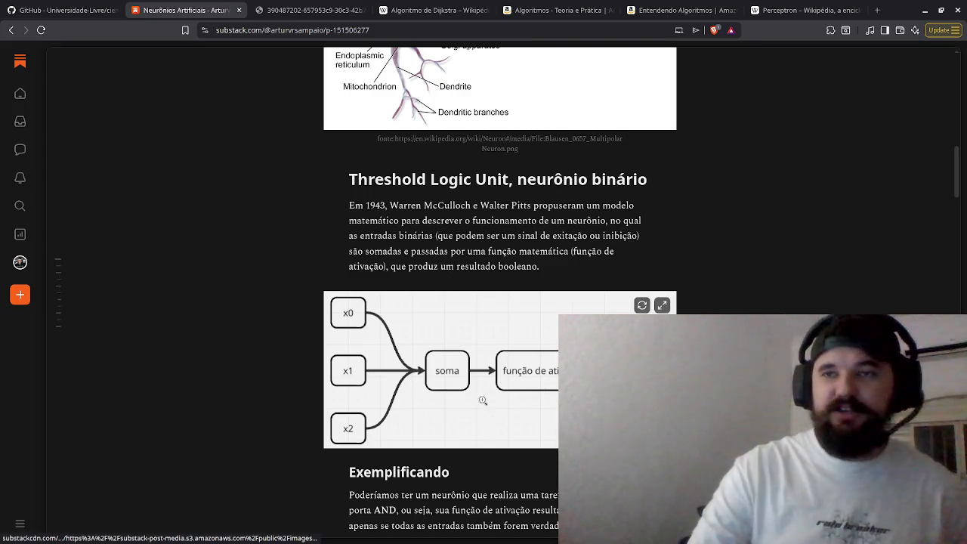
- View the x0/x1/x2 soma and activation diagram full size, dismiss its image menu, then close it
click(495, 428)
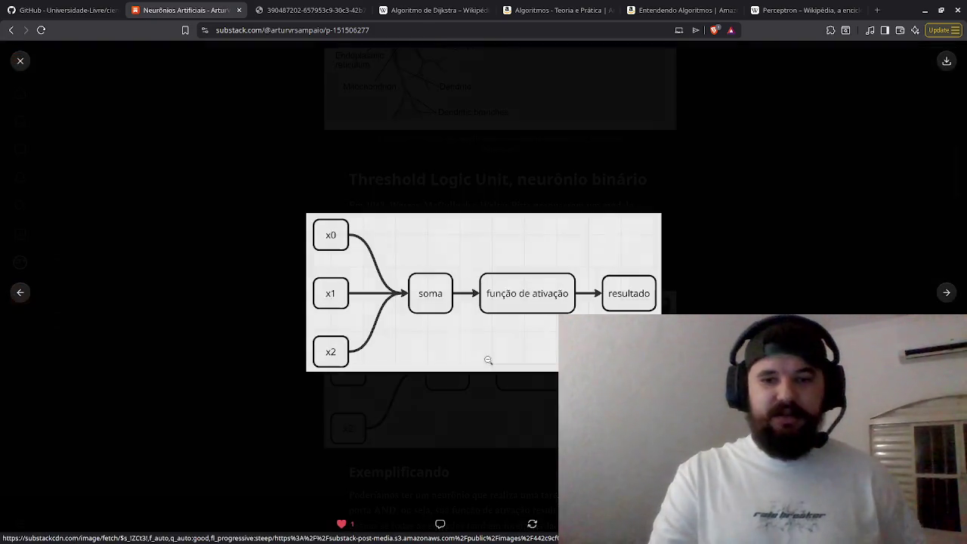
click(456, 277)
click(549, 300)
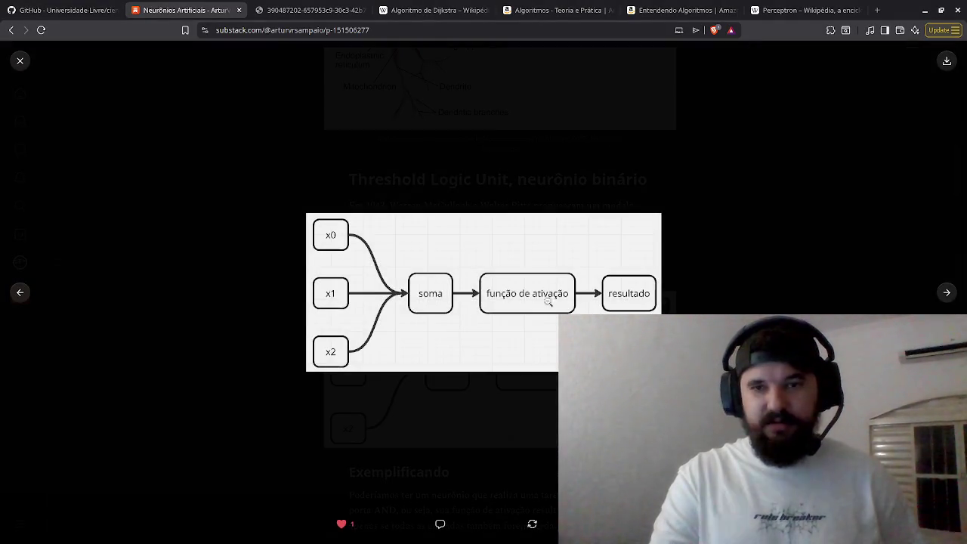
right_click(550, 301)
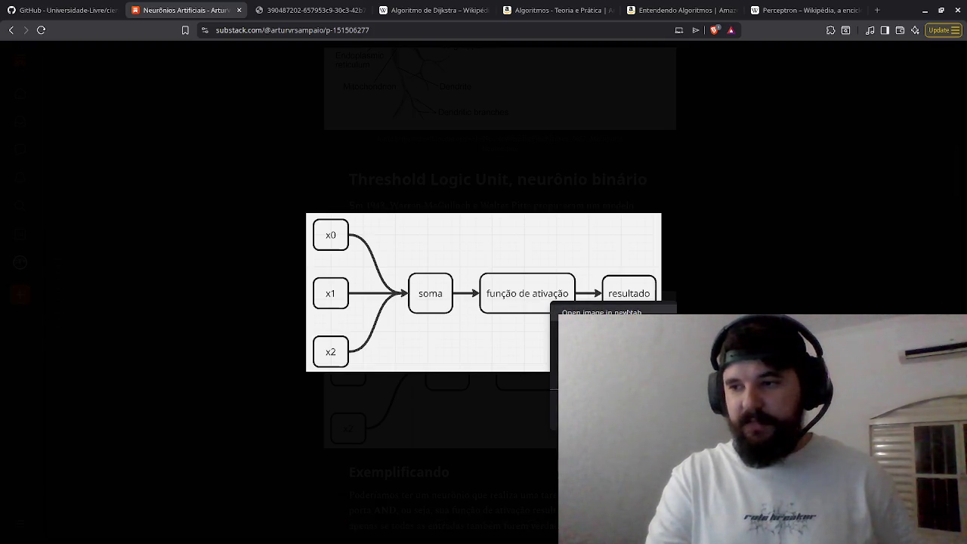
key(Escape)
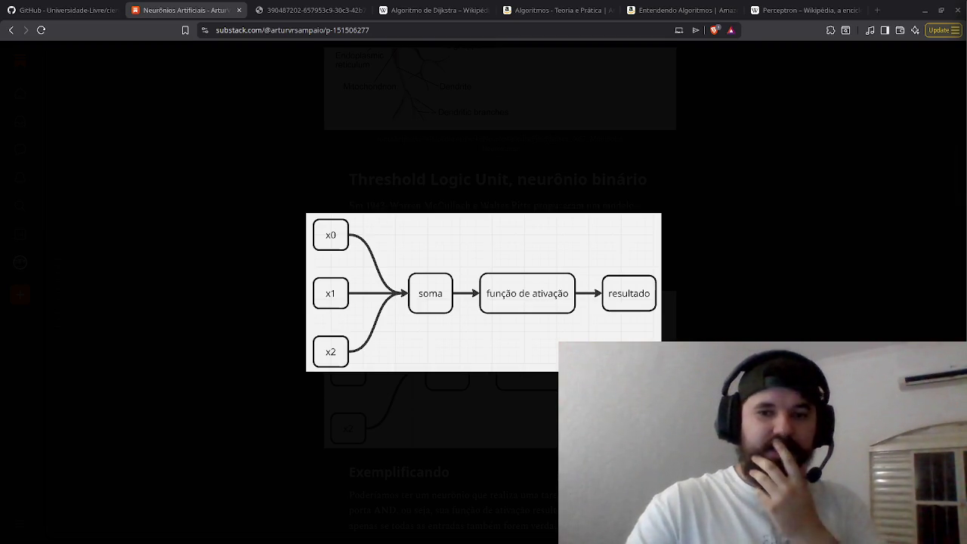
mouse_move(773, 265)
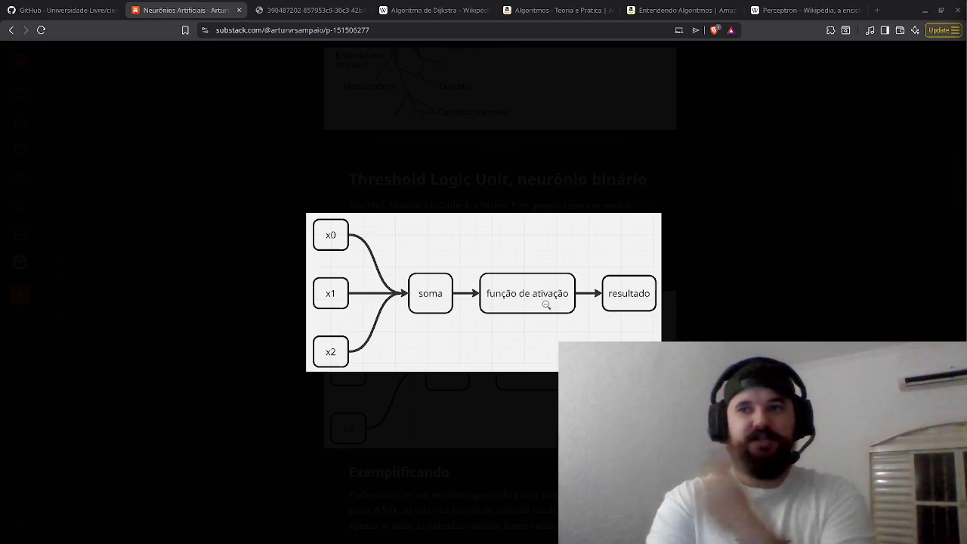
mouse_move(578, 306)
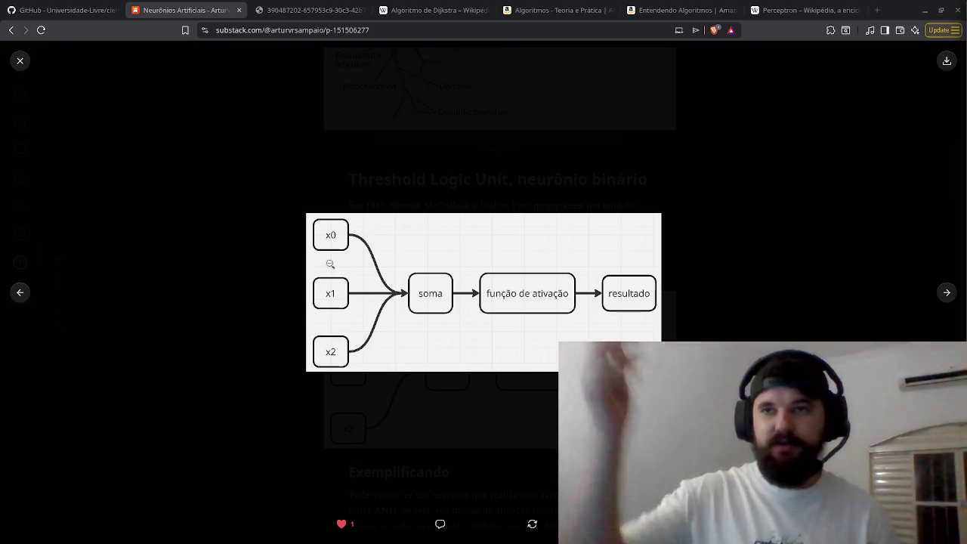
click(249, 294)
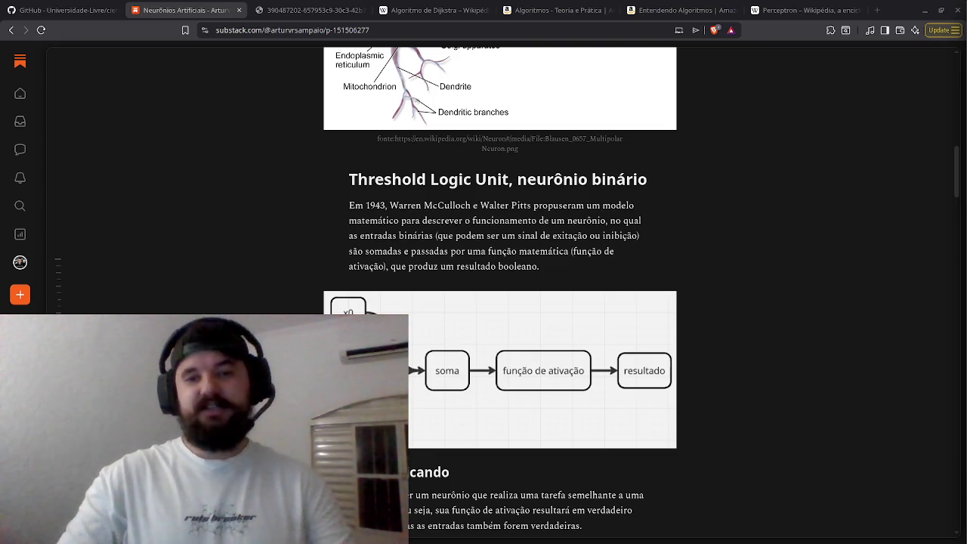
- Search 'simulação cerebro mosca' in a new tab and open the CNN Brasil virtual fly article
key(ctrl+t)
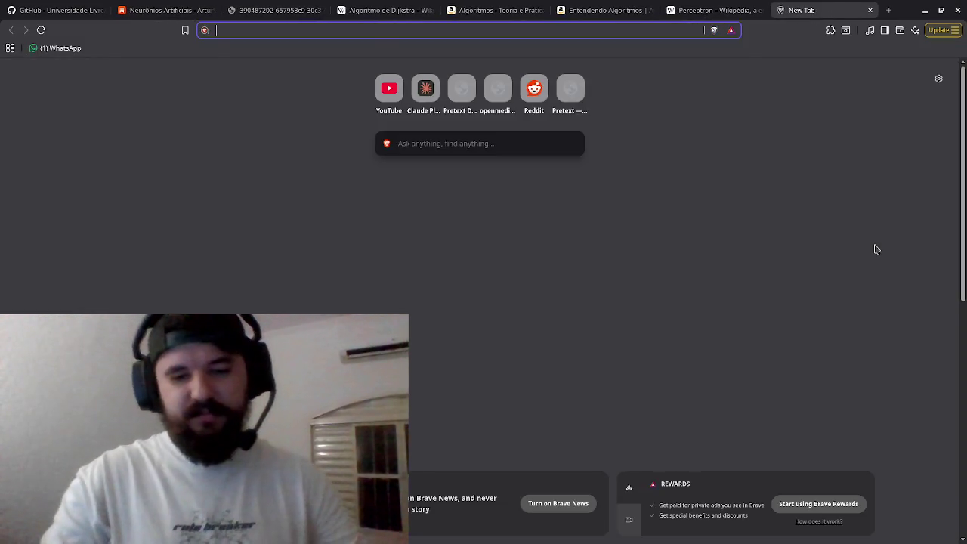
text(simulaã)
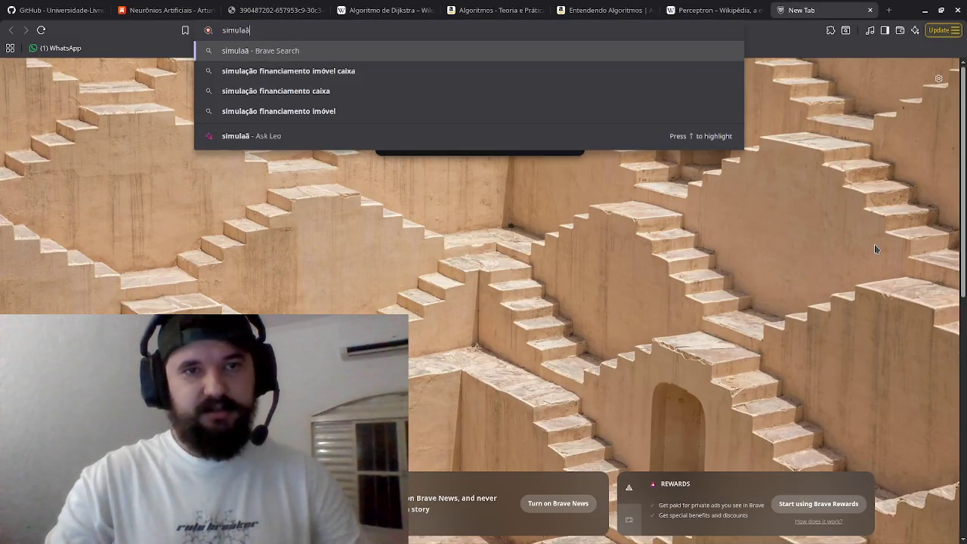
key(BackSpace)
text(ção cere)
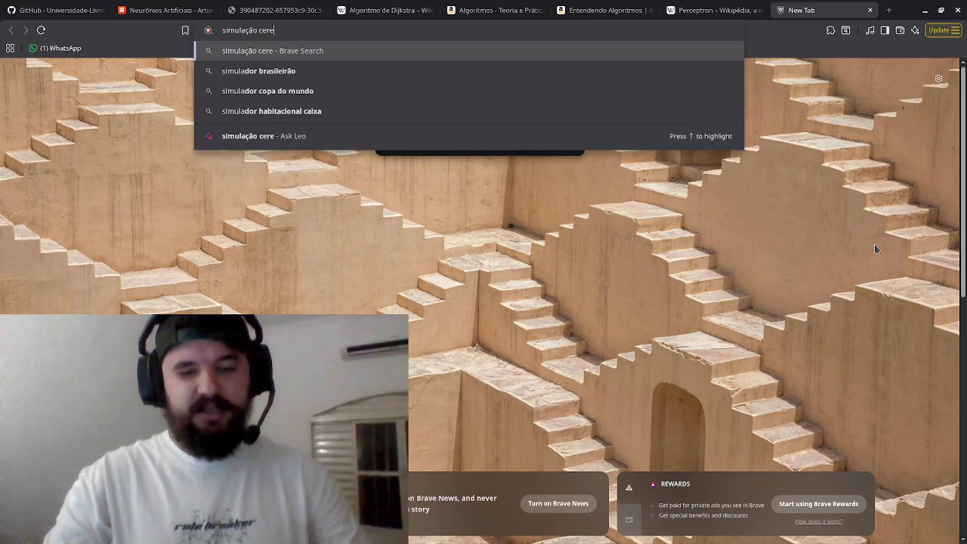
text(bro mosca)
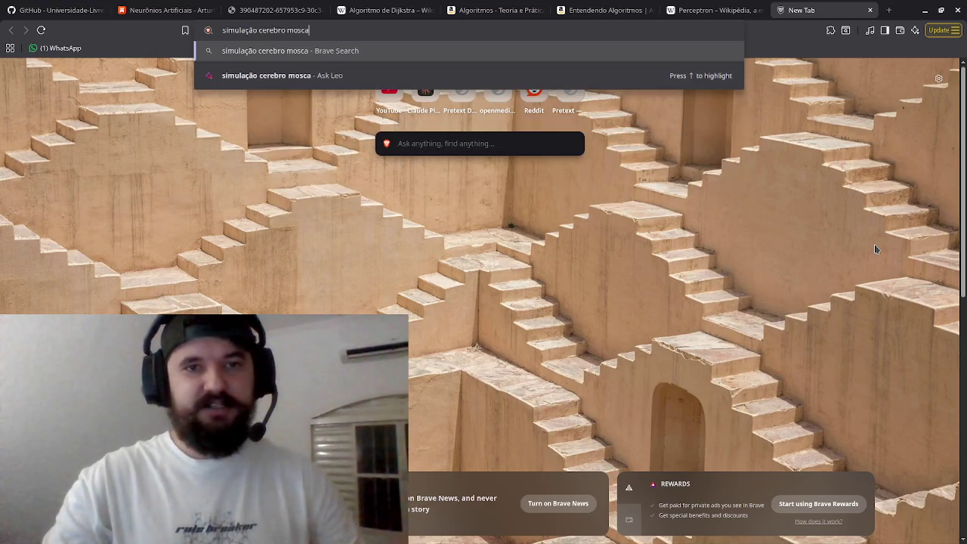
key(Return)
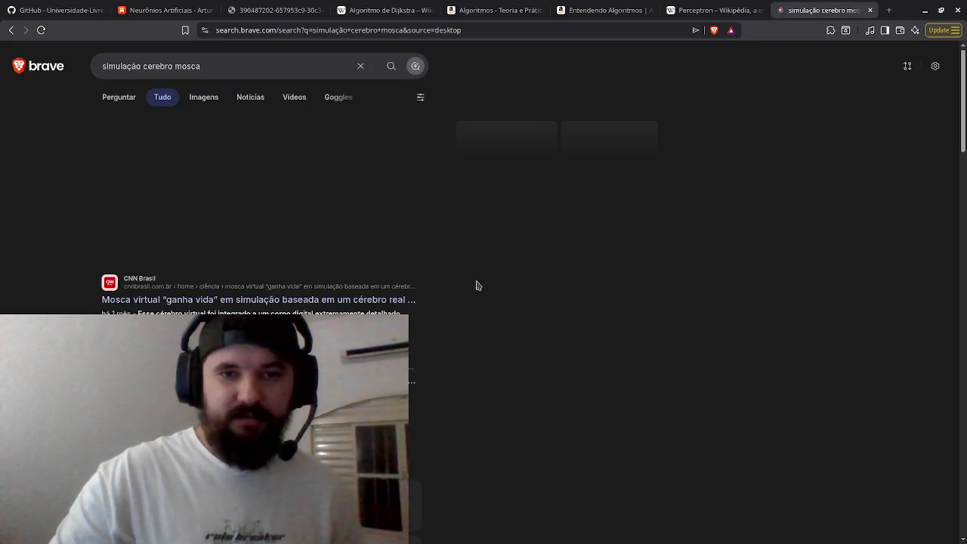
click(312, 297)
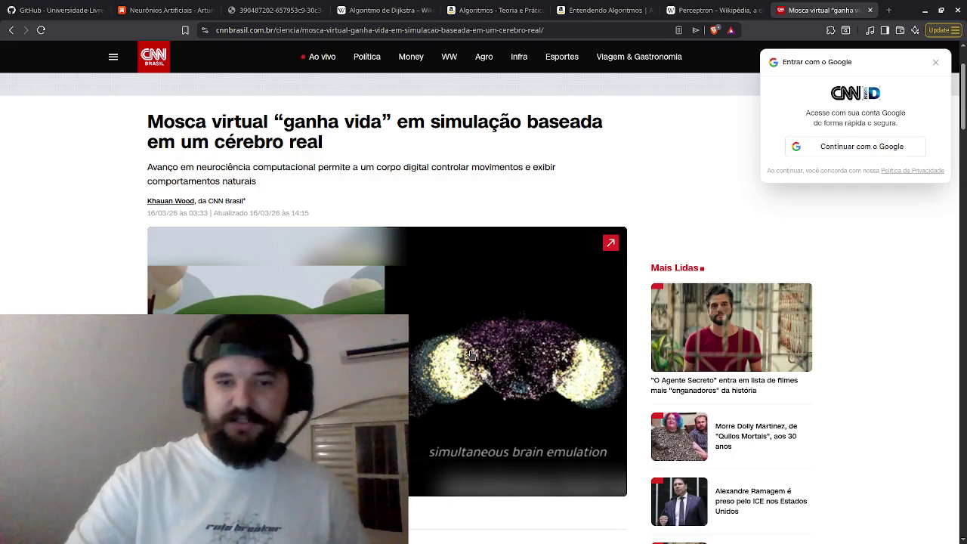
- Scroll to the article body and zoom the page to 133%
scroll(471, 353, down, 3)
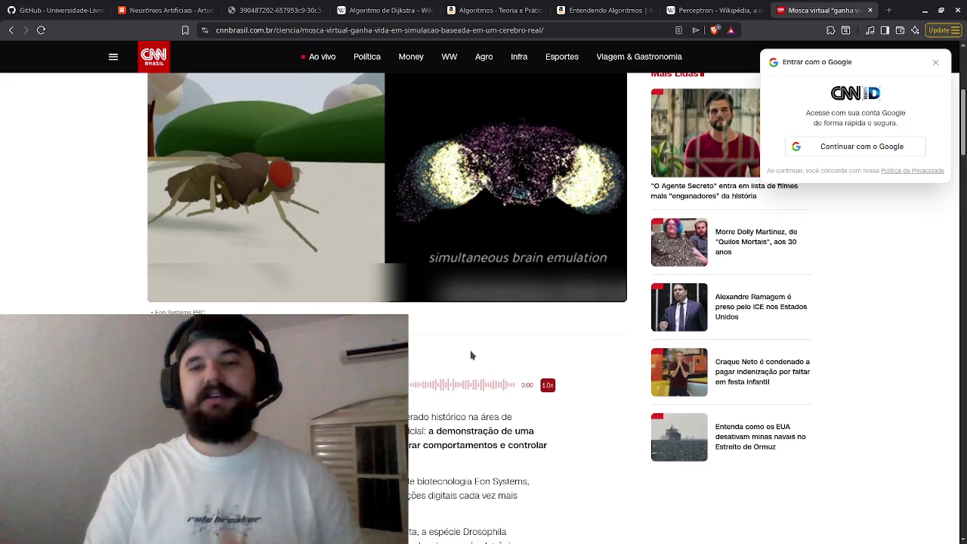
scroll(471, 355, down, 4)
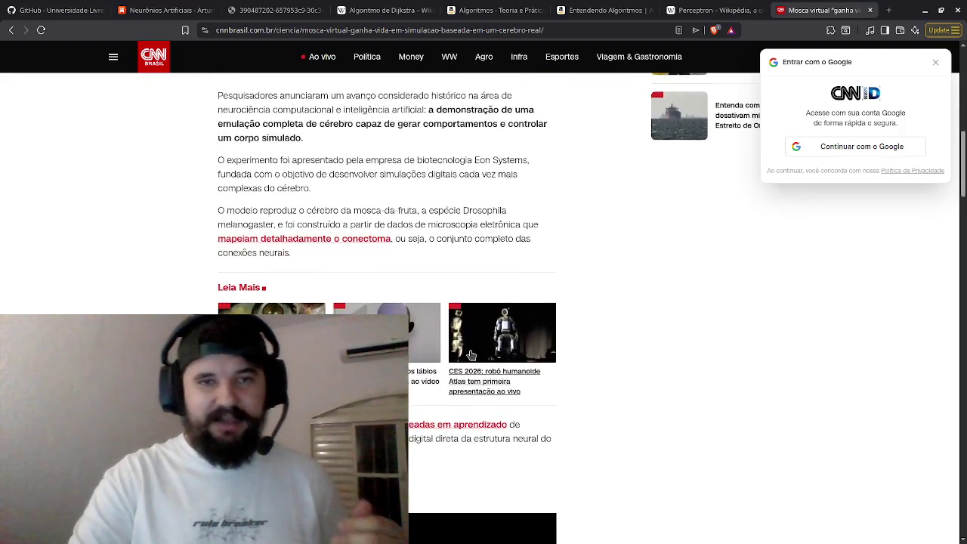
scroll(470, 355, up, 1)
scroll(471, 355, up, 1)
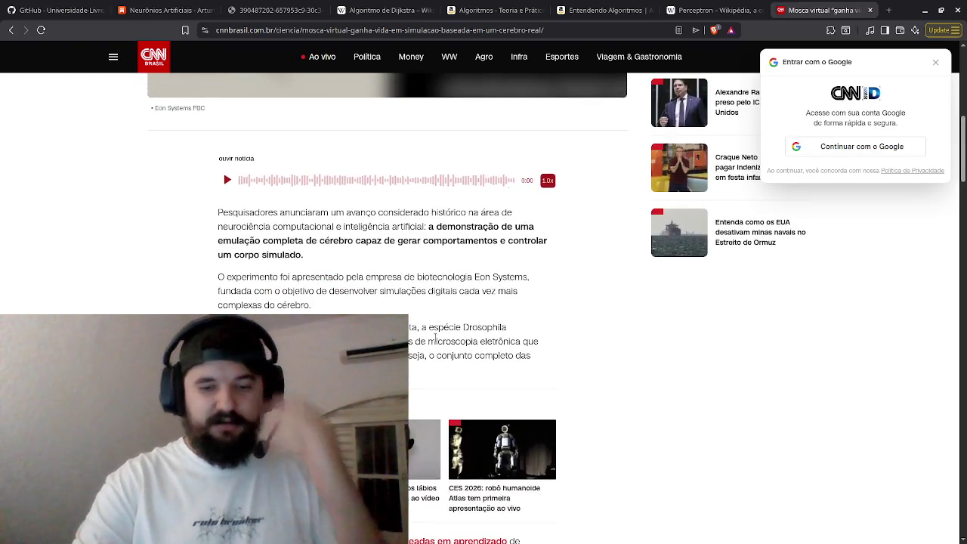
key(ctrl+plus)
key(ctrl+plus)
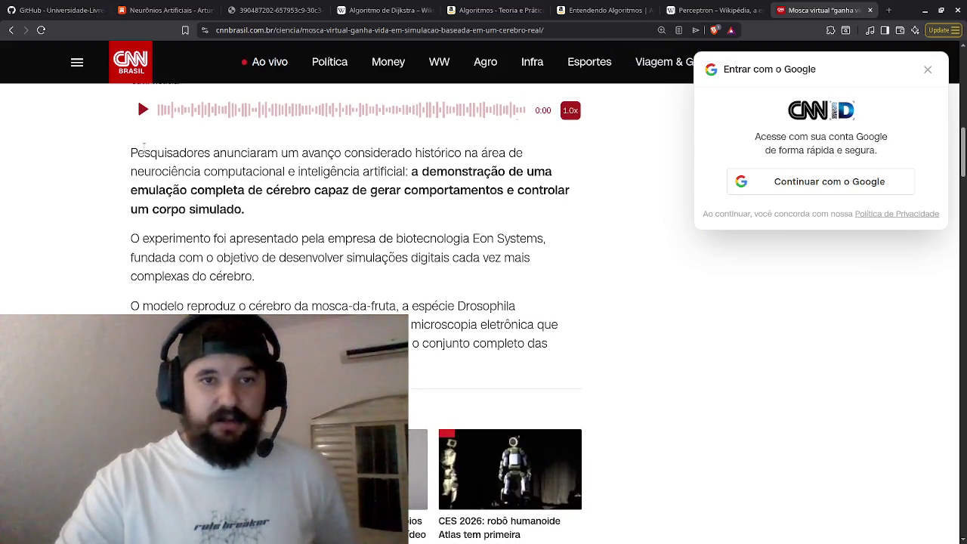
- Select the words 'emulação completa' in the opening paragraph
mouse_move(143, 148)
mouse_down()
mouse_move(302, 154)
mouse_move(271, 172)
mouse_move(243, 173)
mouse_move(301, 172)
mouse_move(354, 190)
mouse_up()
drag(436, 173, 249, 210)
mouse_move(330, 209)
mouse_down()
mouse_move(360, 171)
mouse_move(420, 172)
mouse_up()
click(279, 213)
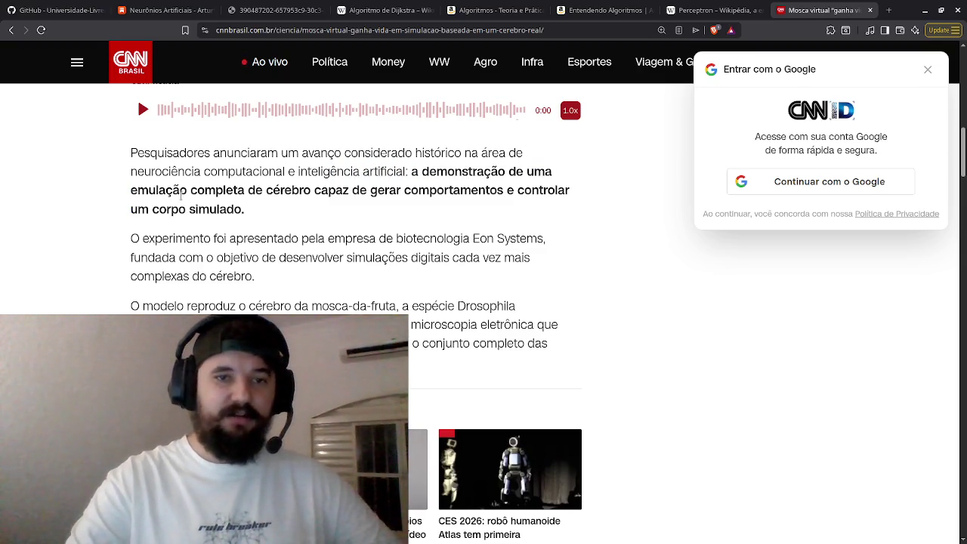
mouse_move(126, 199)
mouse_down()
mouse_move(161, 182)
mouse_move(280, 190)
mouse_move(225, 190)
mouse_move(230, 173)
mouse_move(246, 190)
mouse_up()
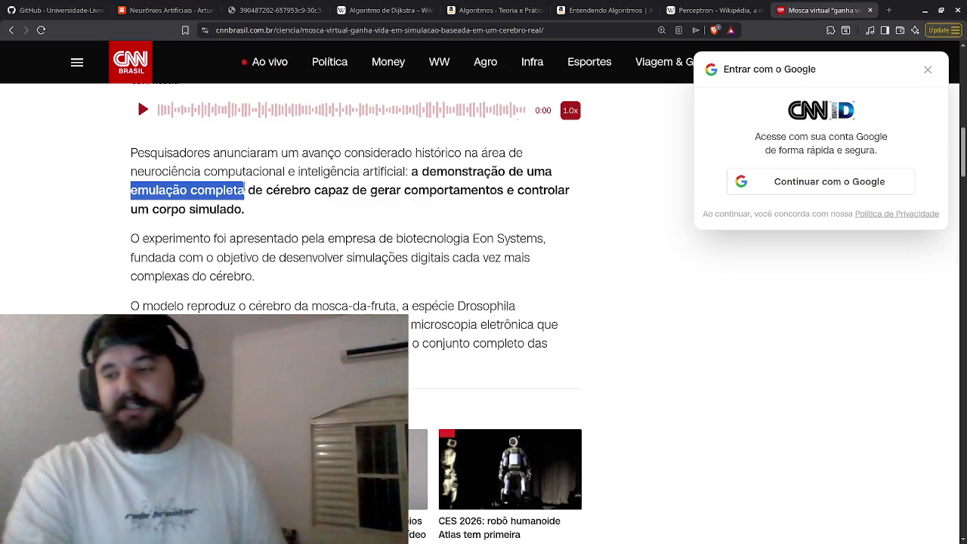
- Revisit the Neurônios Artificiais diagram tab, then return to the Mosca virtual article tab
click(638, 6)
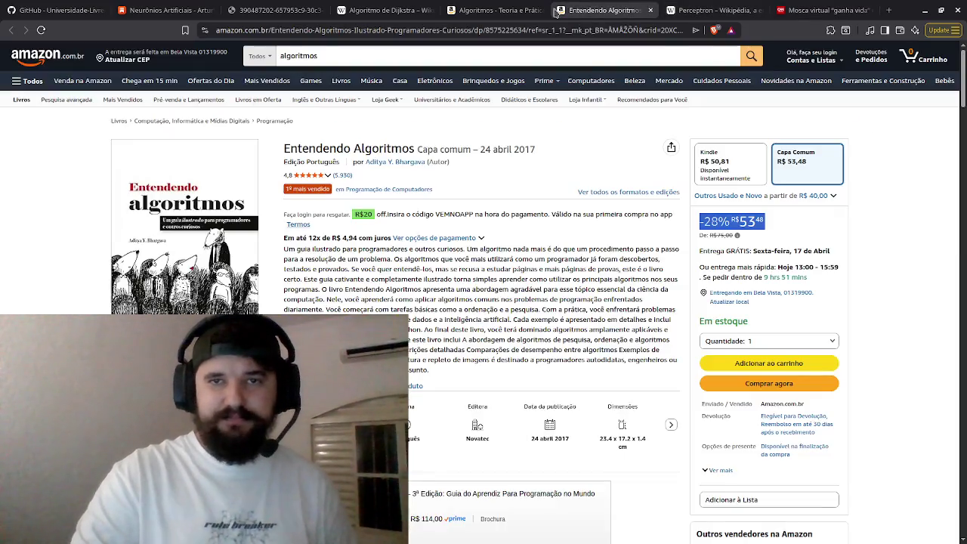
click(495, 10)
click(387, 14)
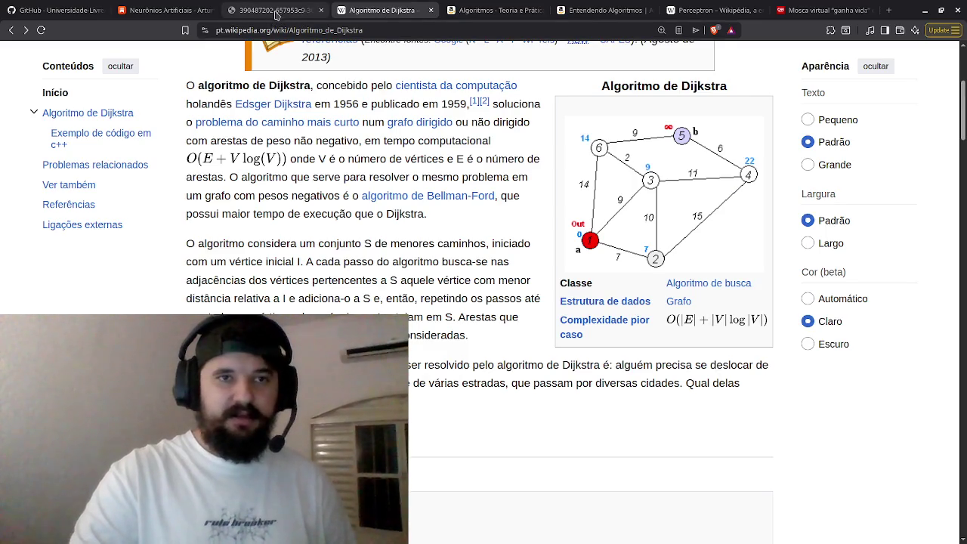
click(275, 12)
click(170, 12)
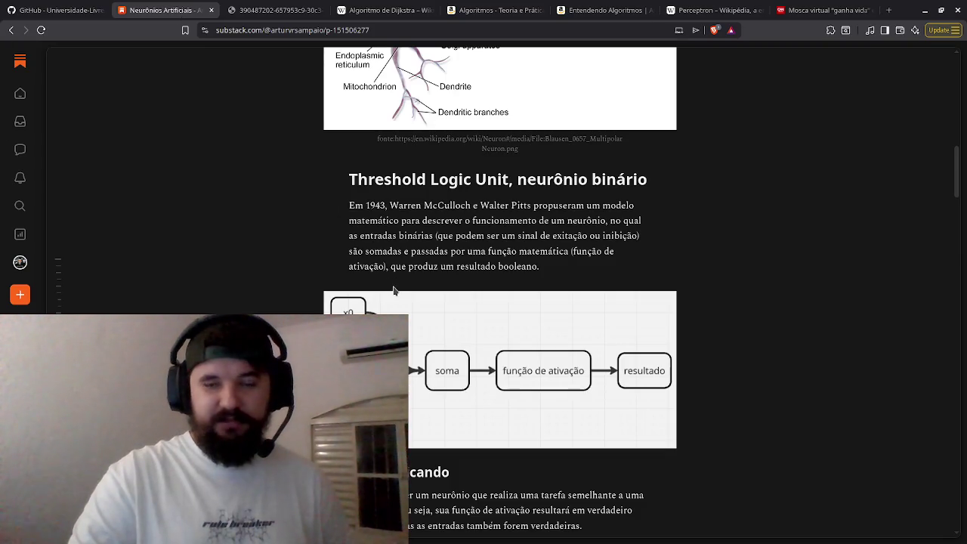
scroll(394, 285, down, 3)
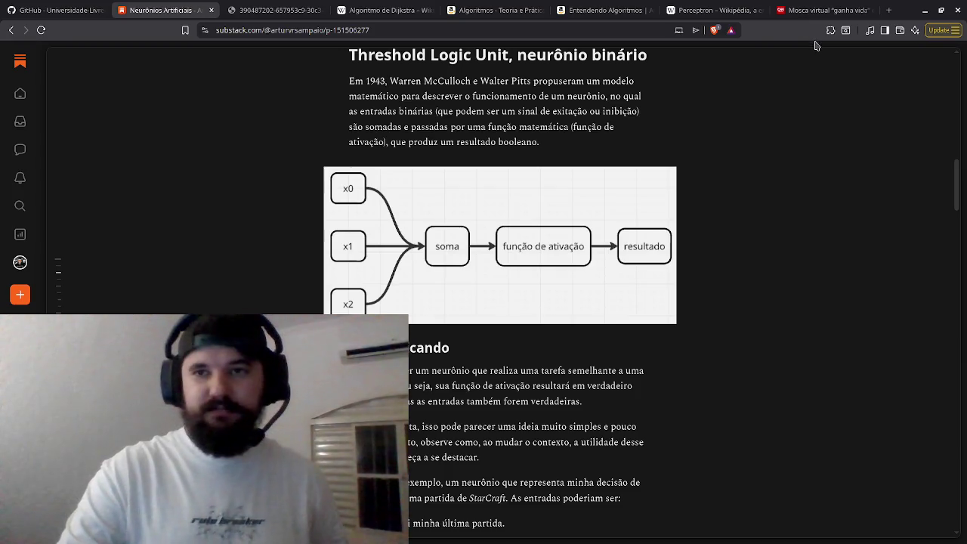
click(824, 10)
scroll(604, 275, down, 5)
- Scroll back up to the virtual fly's brain-emulation video at the top of the article
scroll(604, 275, up, 10)
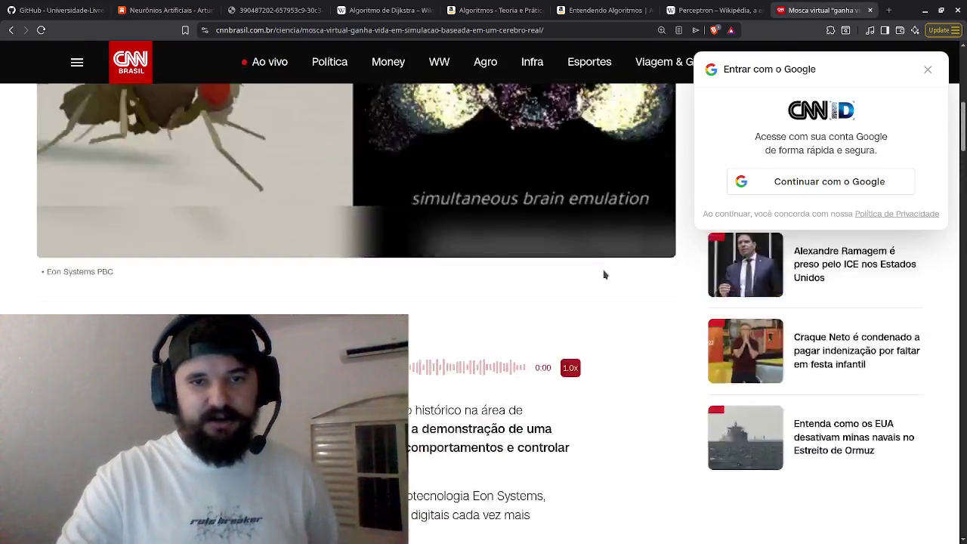
scroll(552, 262, down, 1)
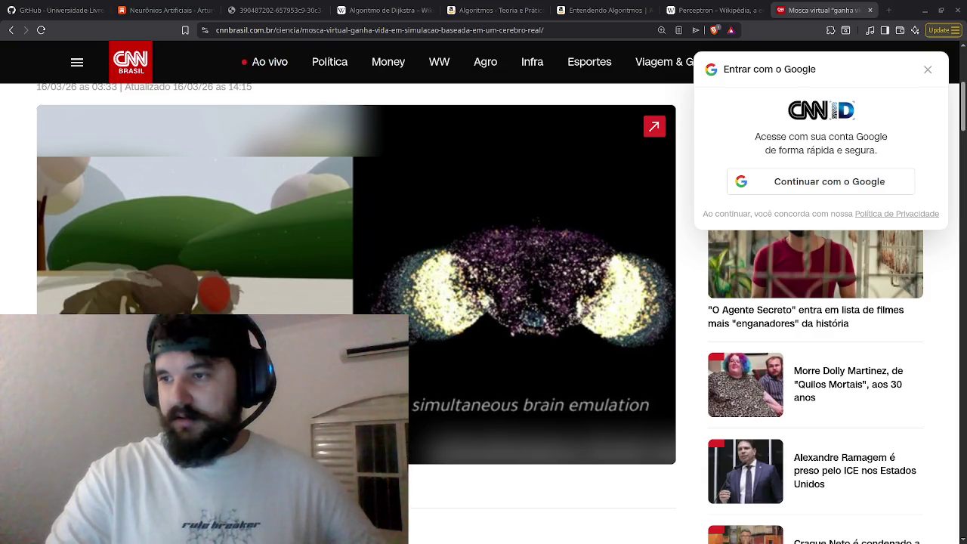
- Bring the Turing MIND paper window into view and zoom the PDF to 300% on page 1
drag(966, 15, 648, 15)
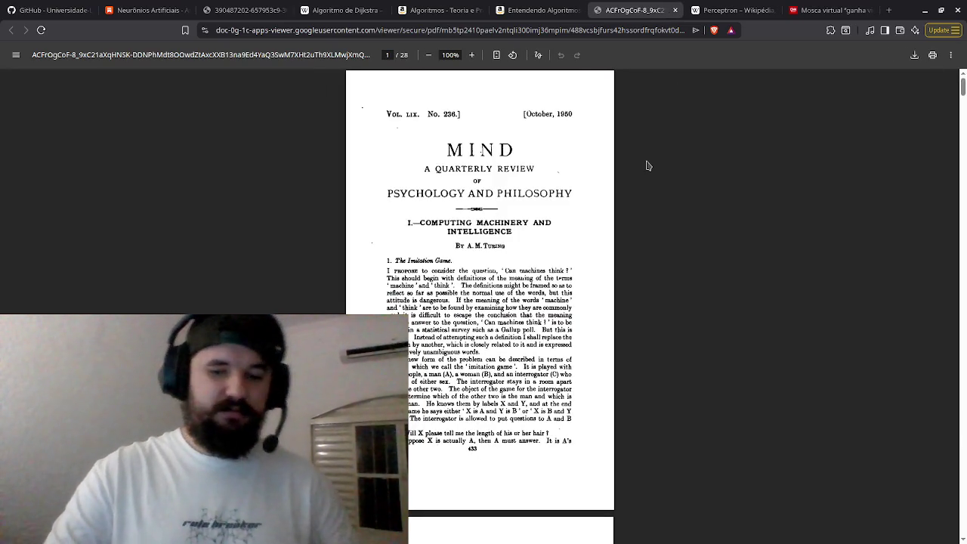
ctrl+scroll(647, 165, up, 7)
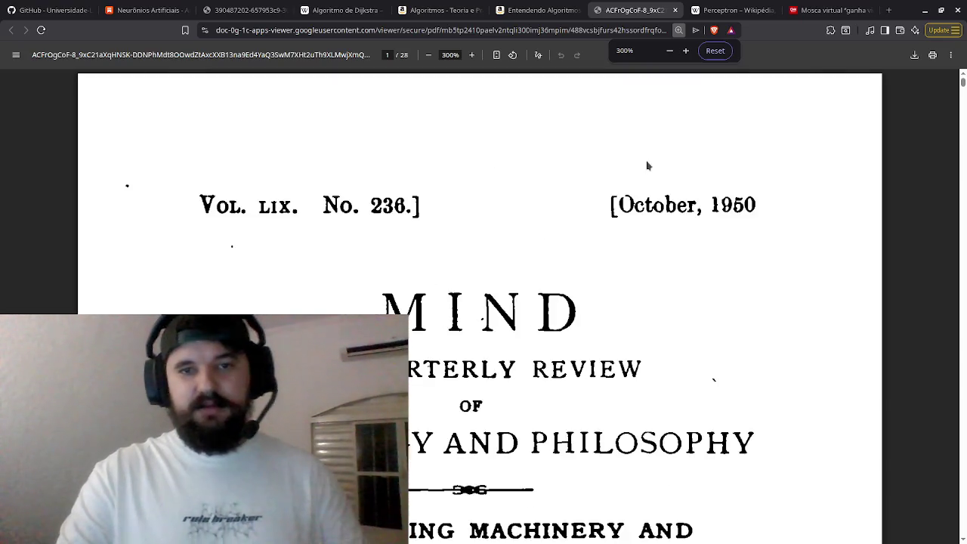
scroll(647, 166, down, 3)
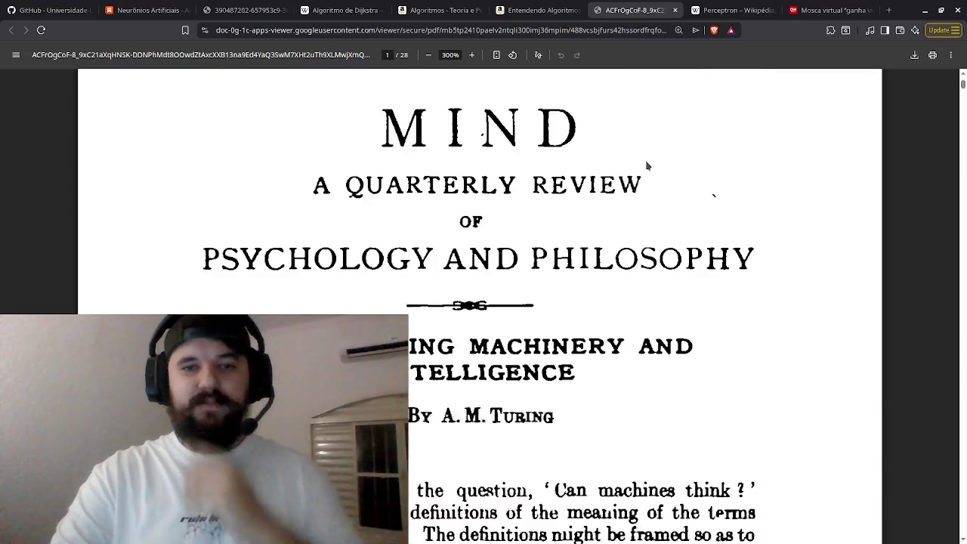
scroll(648, 165, down, 1)
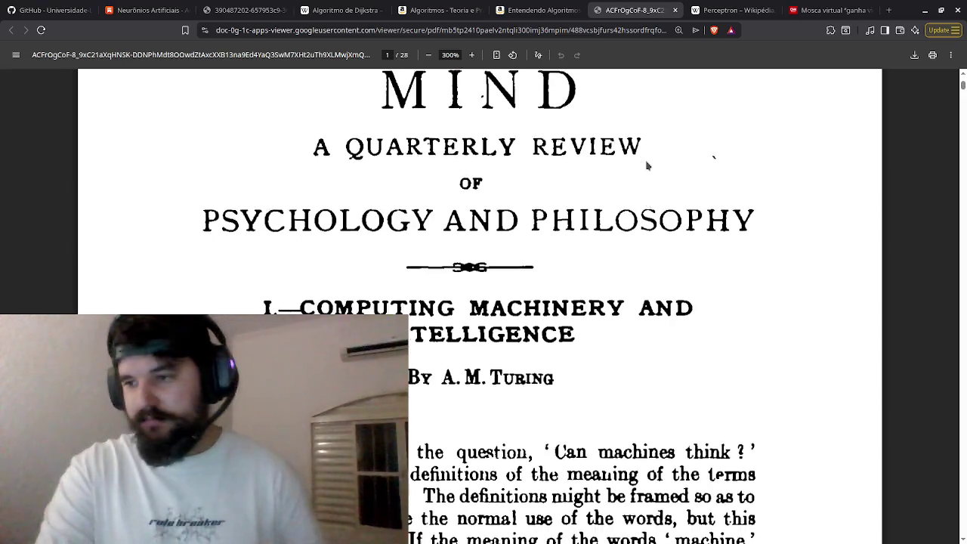
scroll(647, 165, down, 2)
scroll(647, 166, up, 1)
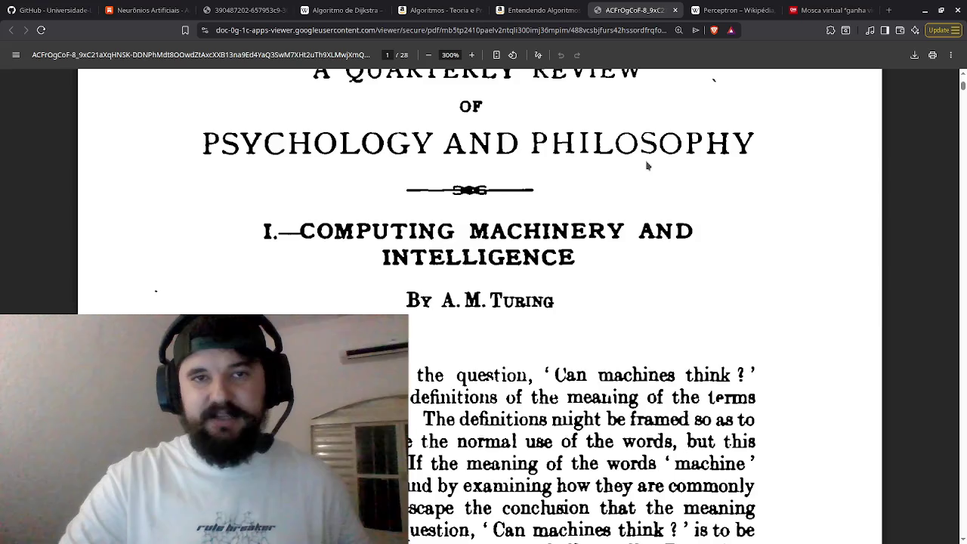
scroll(648, 165, down, 1)
scroll(647, 165, up, 3)
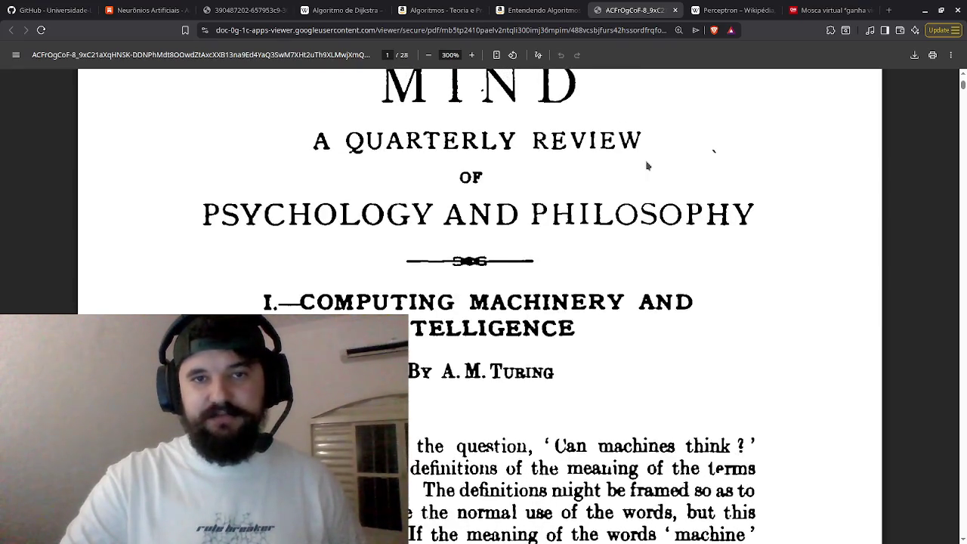
scroll(648, 166, down, 1)
scroll(647, 165, up, 3)
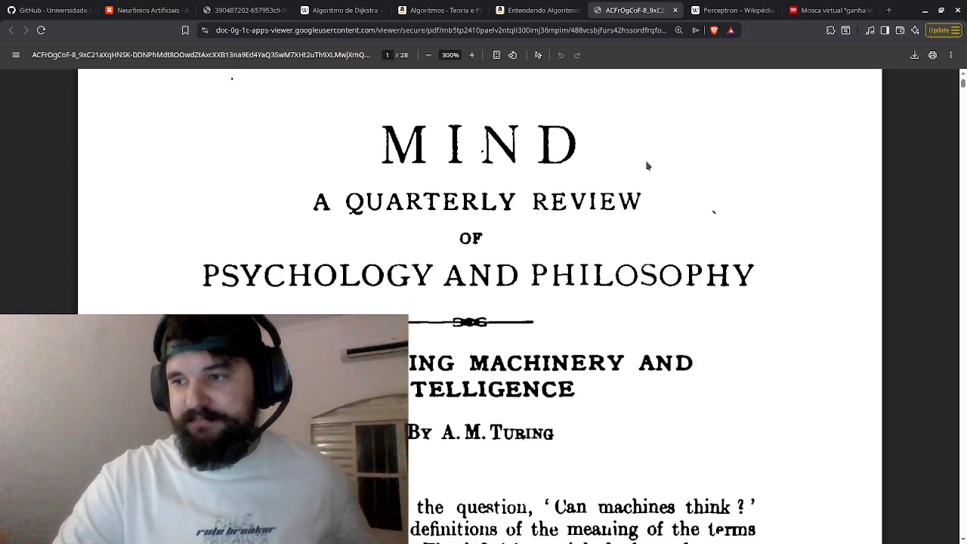
- Find 'test' in the paper, reaching match 2/6 on page 14, and briefly select 'the imitation game'
scroll(647, 165, down, 6)
scroll(609, 218, down, 3)
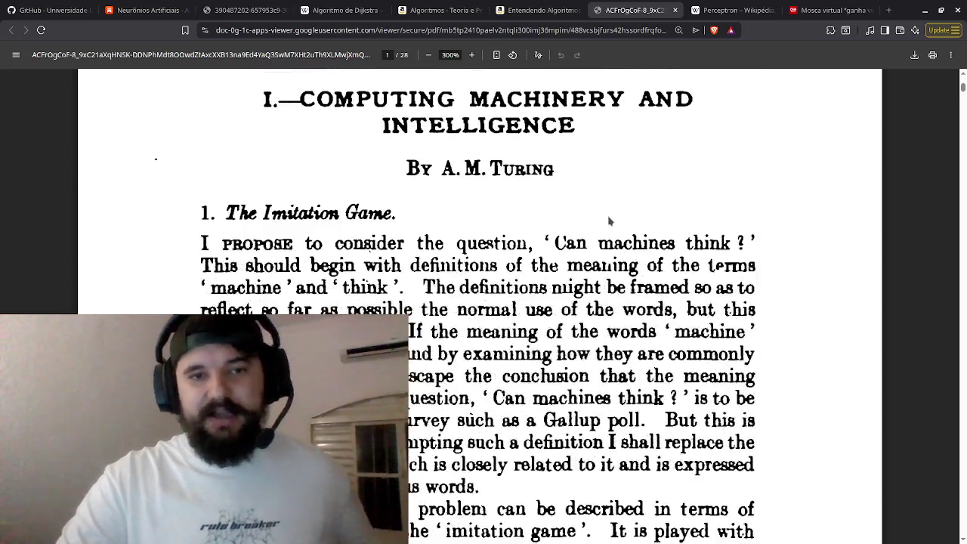
scroll(610, 220, up, 2)
key(ctrl+f)
text(test)
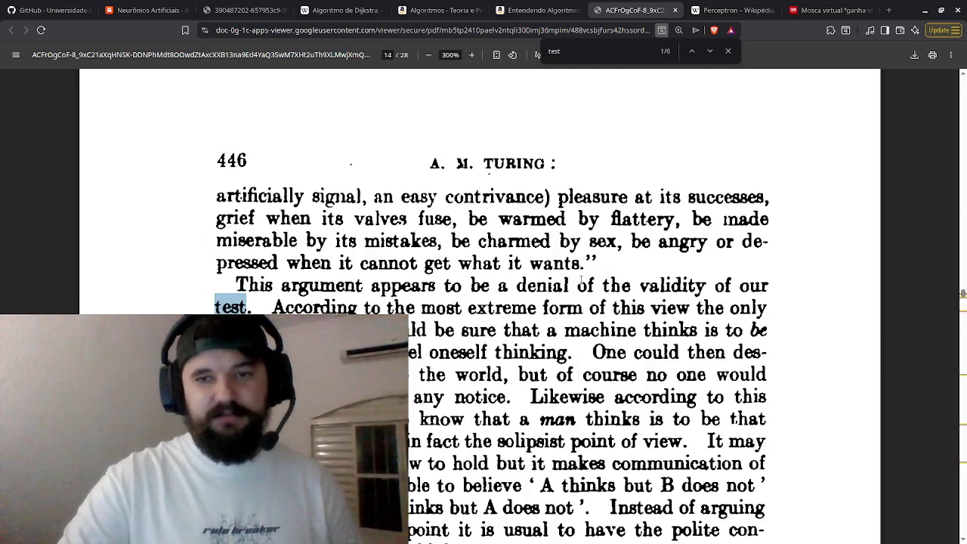
key(Return)
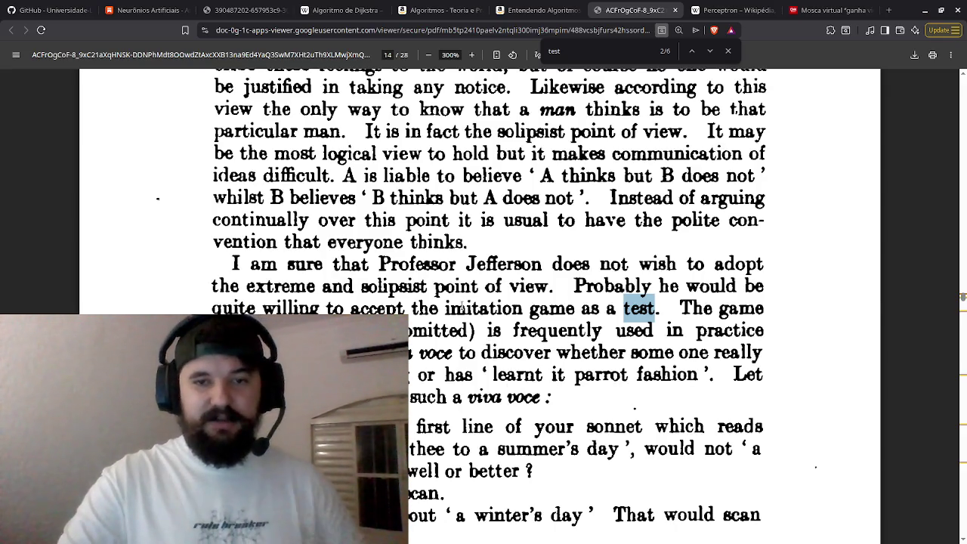
drag(429, 308, 582, 310)
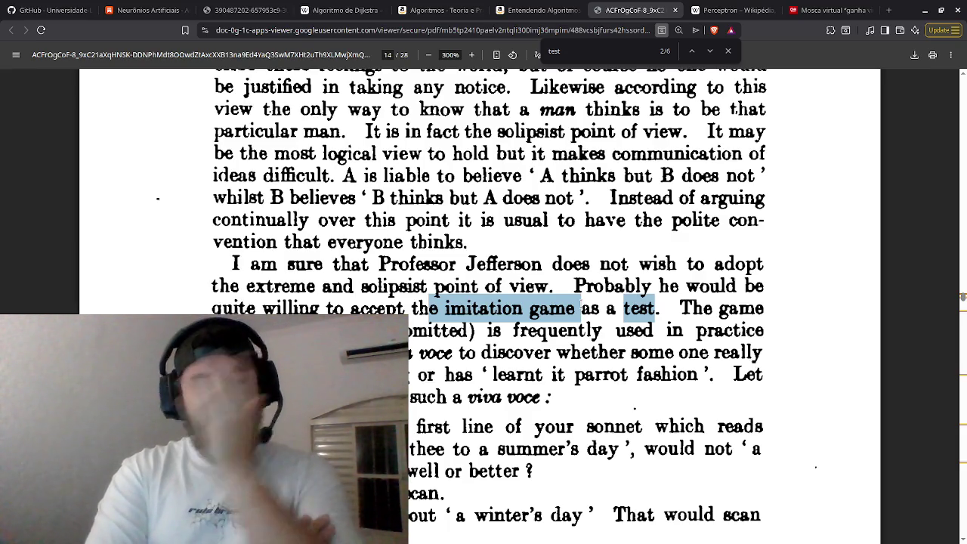
click(461, 310)
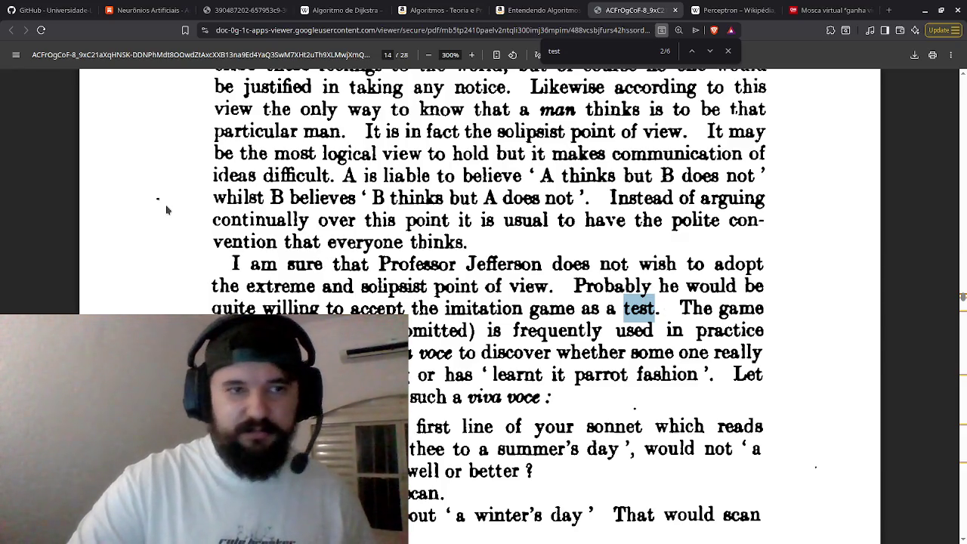
- Scroll down through the final pages of Turing's paper to the bibliography
scroll(204, 198, down, 10)
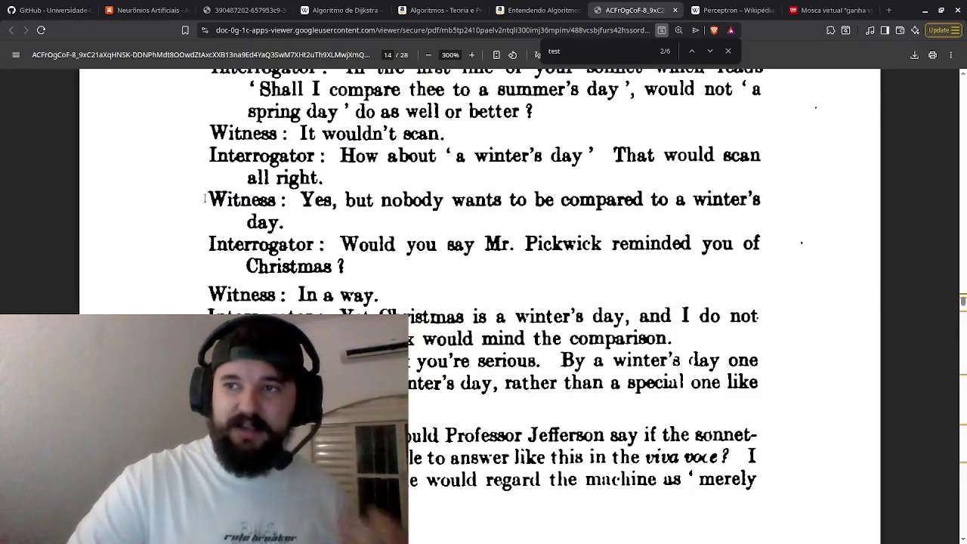
scroll(204, 198, down, 15)
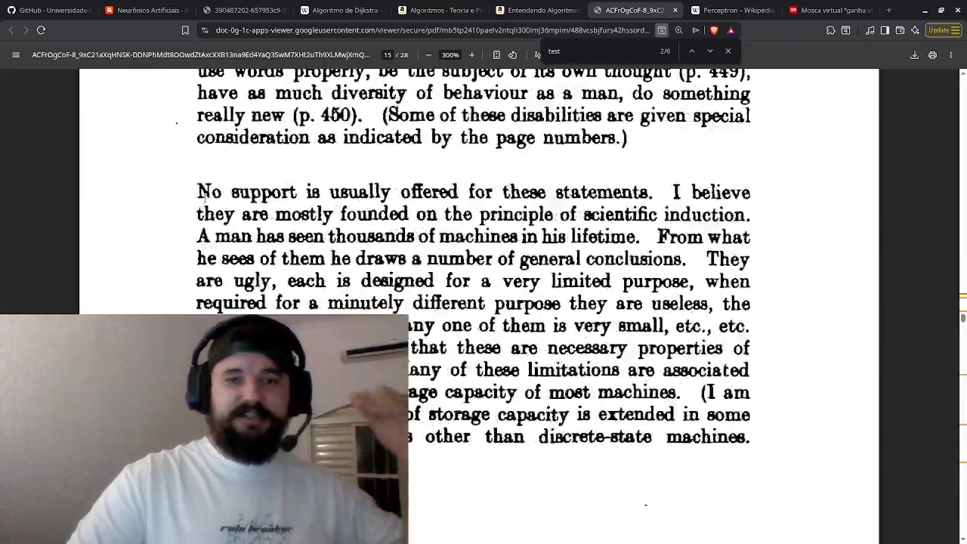
scroll(204, 198, down, 2)
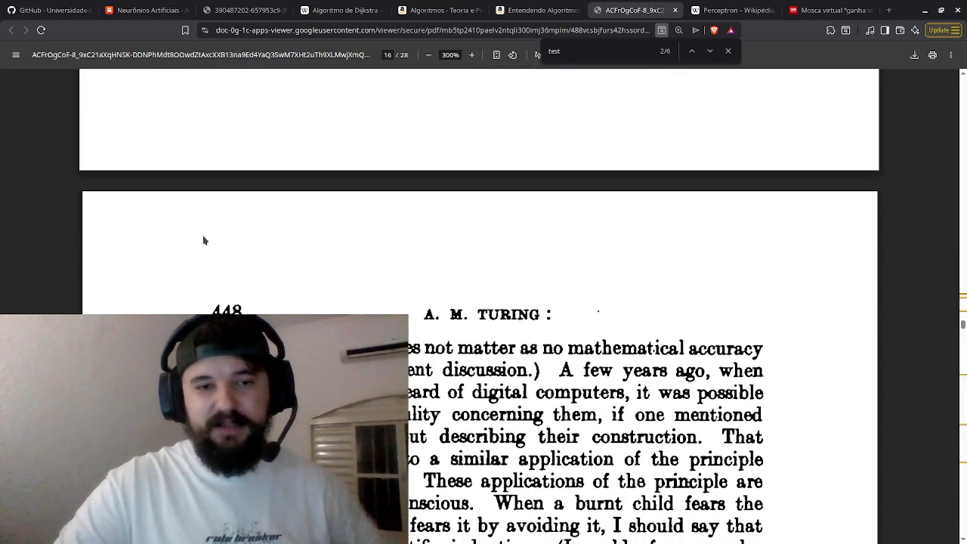
scroll(204, 240, down, 3)
scroll(201, 243, down, 1)
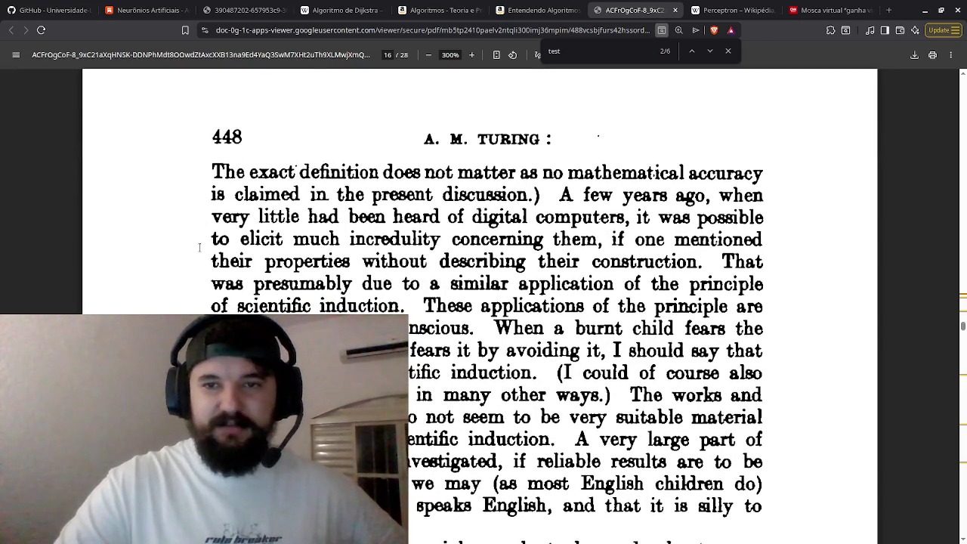
scroll(200, 247, down, 15)
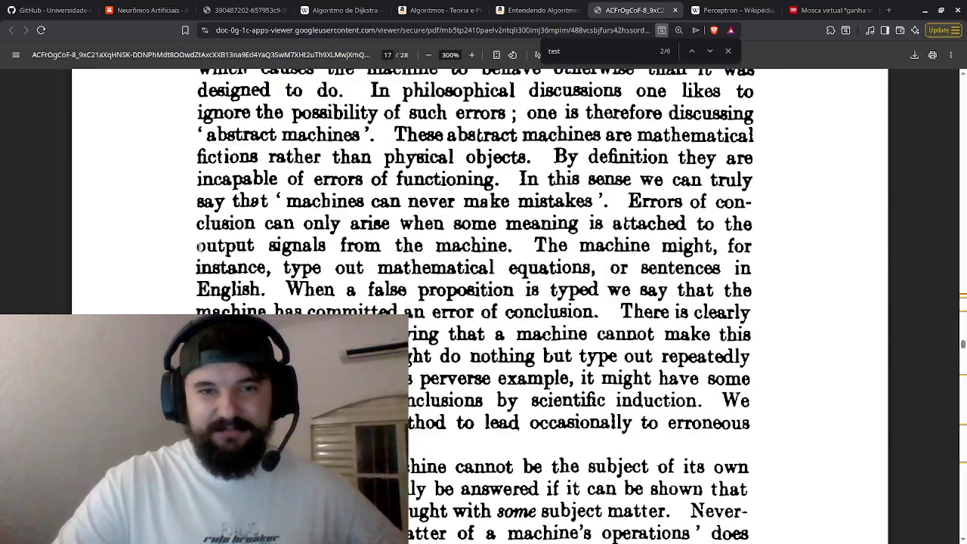
ctrl+scroll(199, 250, down, 2)
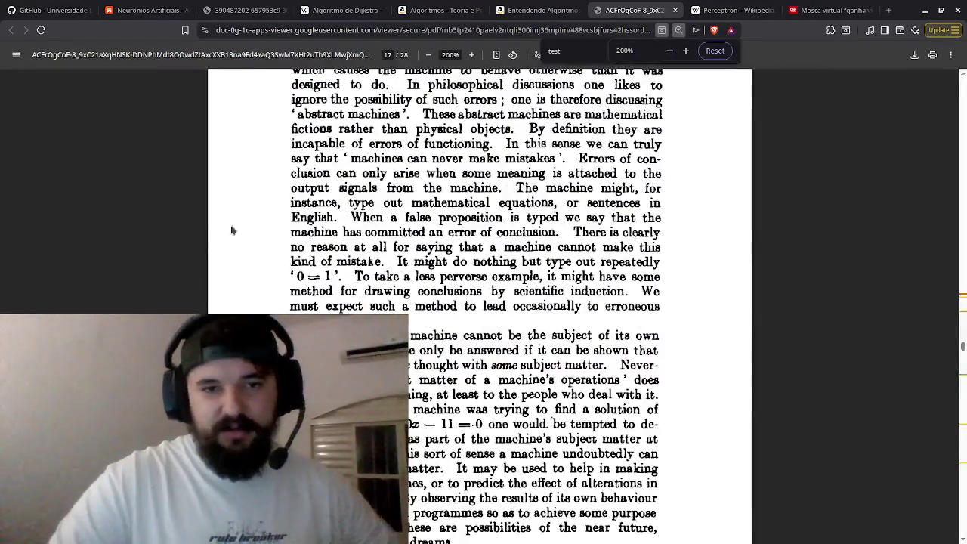
scroll(234, 229, down, 8)
scroll(481, 303, down, 10)
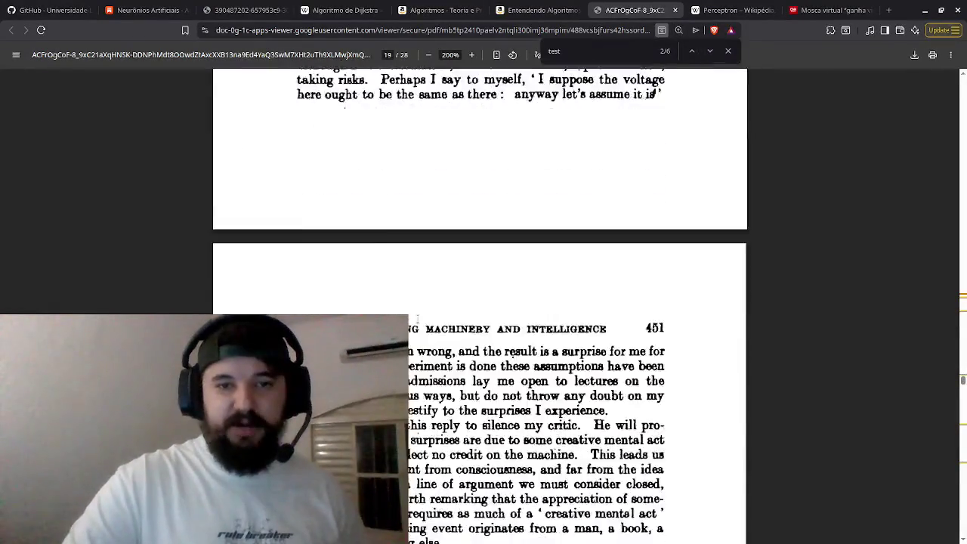
scroll(415, 323, down, 20)
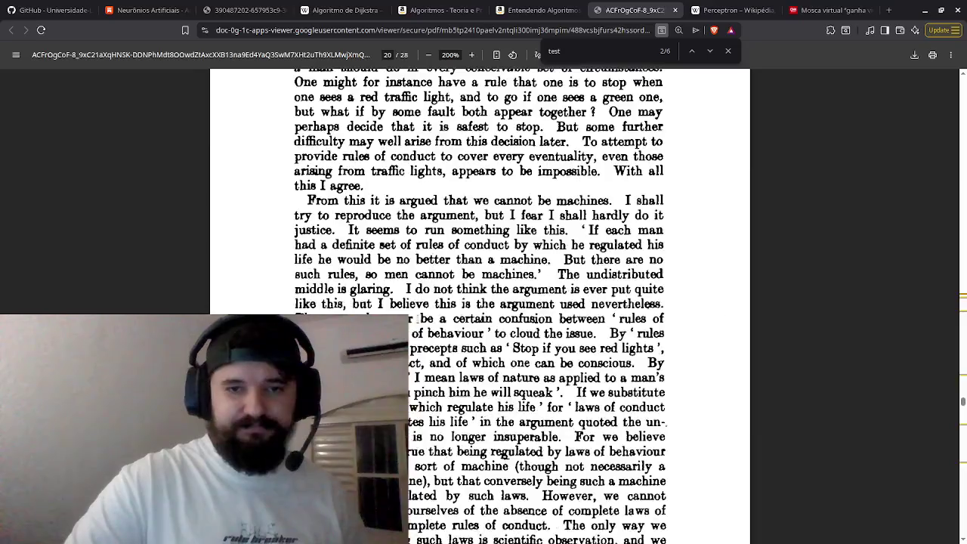
scroll(416, 319, down, 5)
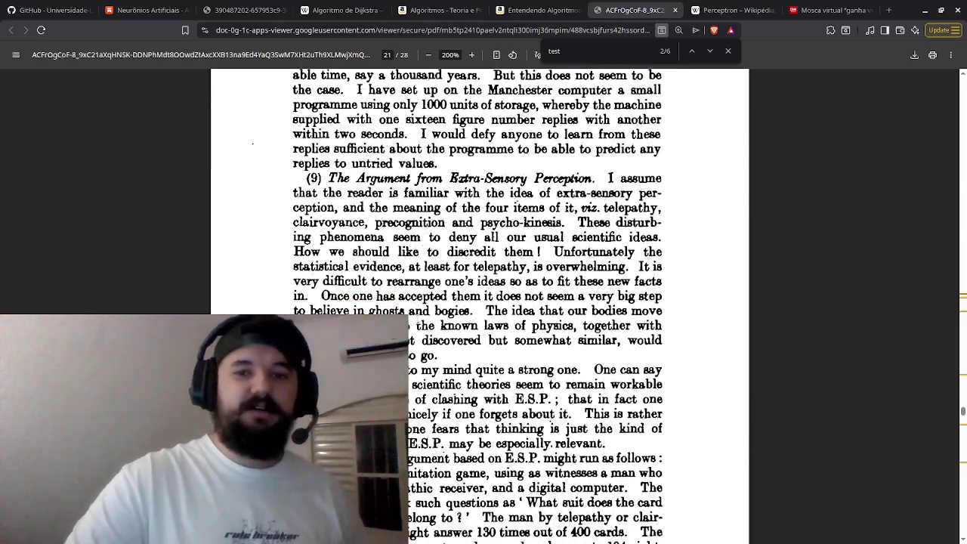
scroll(417, 318, down, 10)
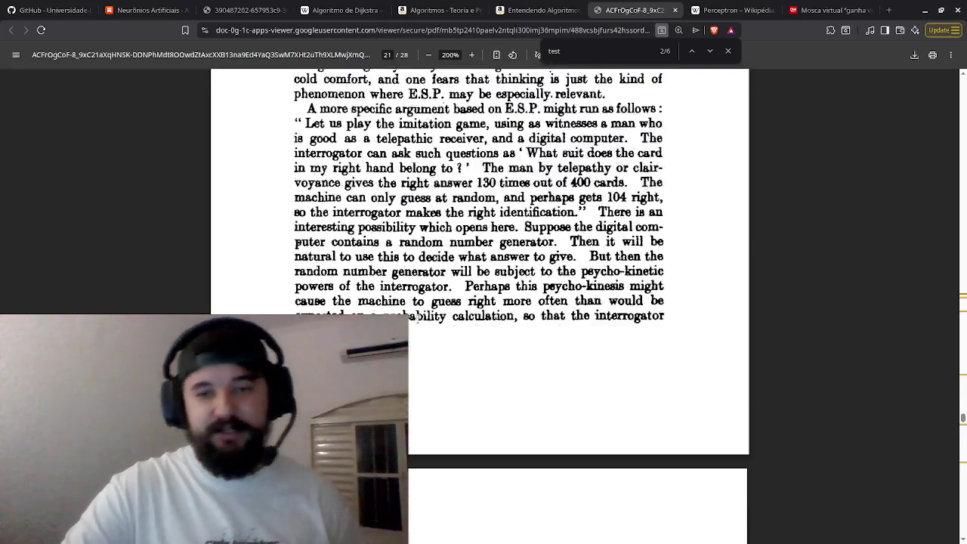
scroll(417, 318, down, 1)
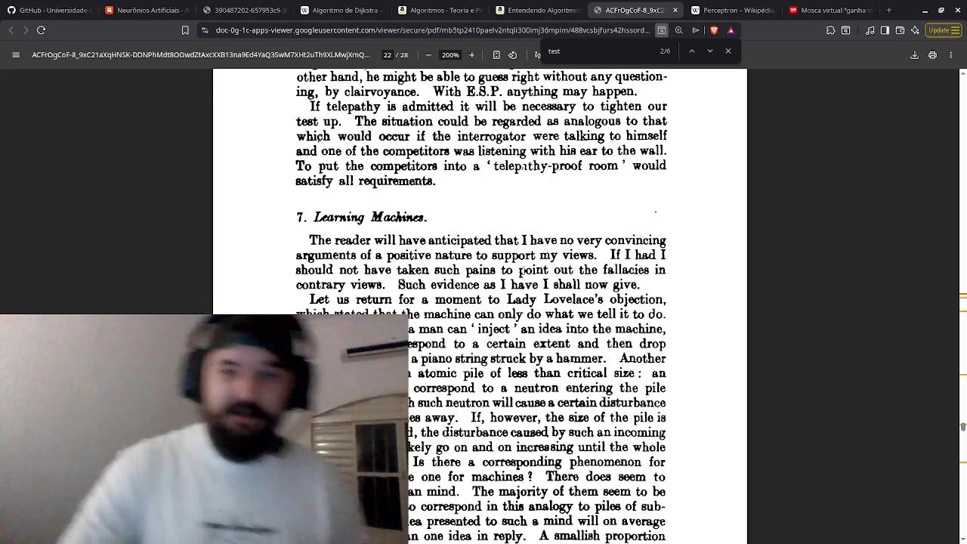
scroll(519, 303, down, 15)
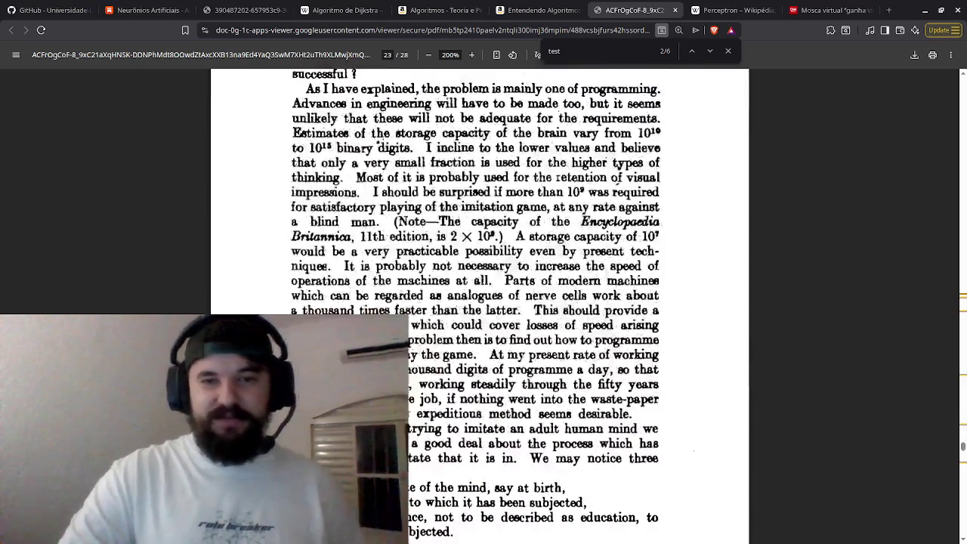
scroll(519, 303, down, 5)
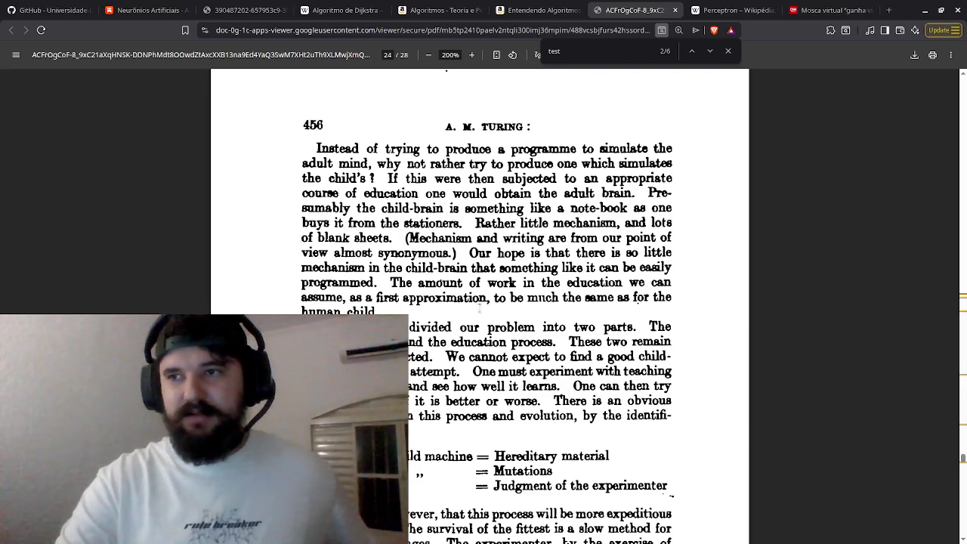
scroll(315, 297, down, 5)
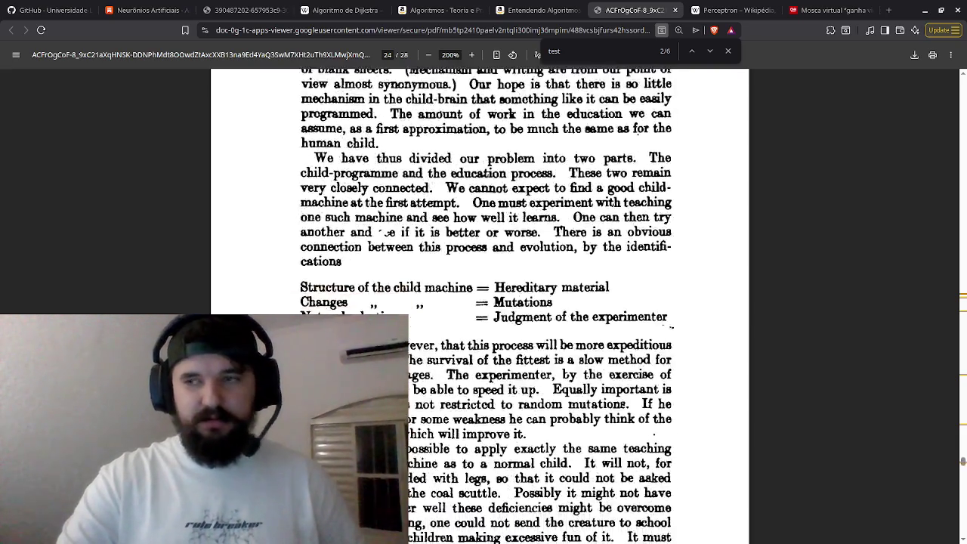
scroll(483, 302, down, 6)
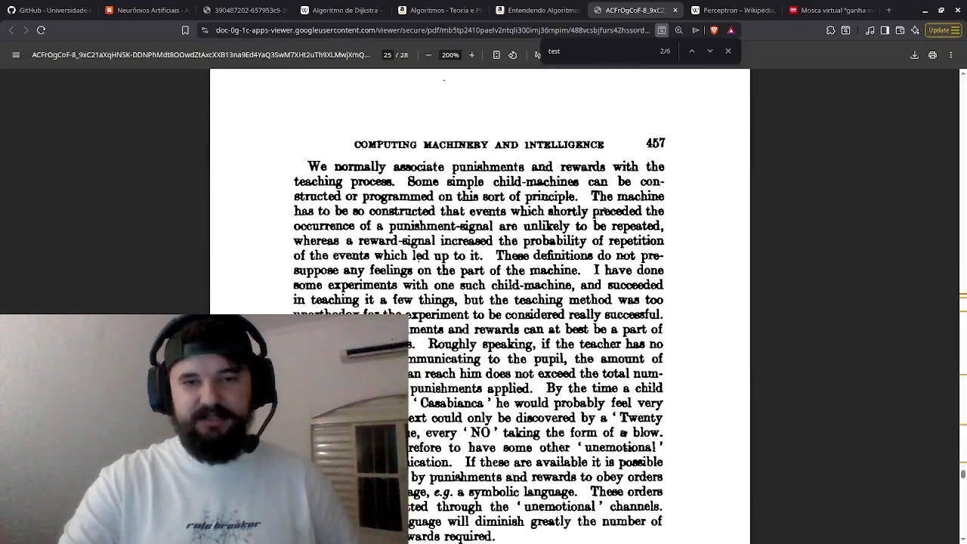
scroll(417, 191, down, 1)
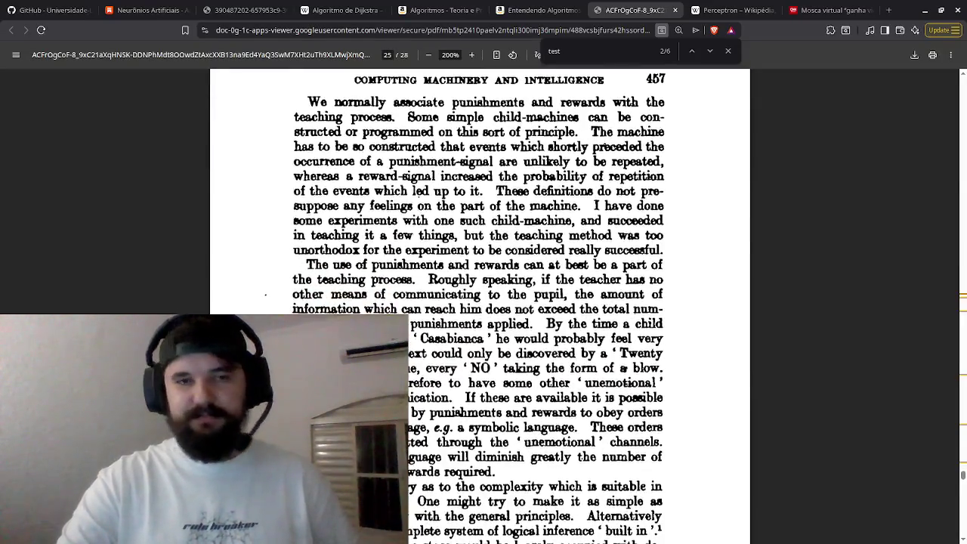
scroll(363, 306, down, 10)
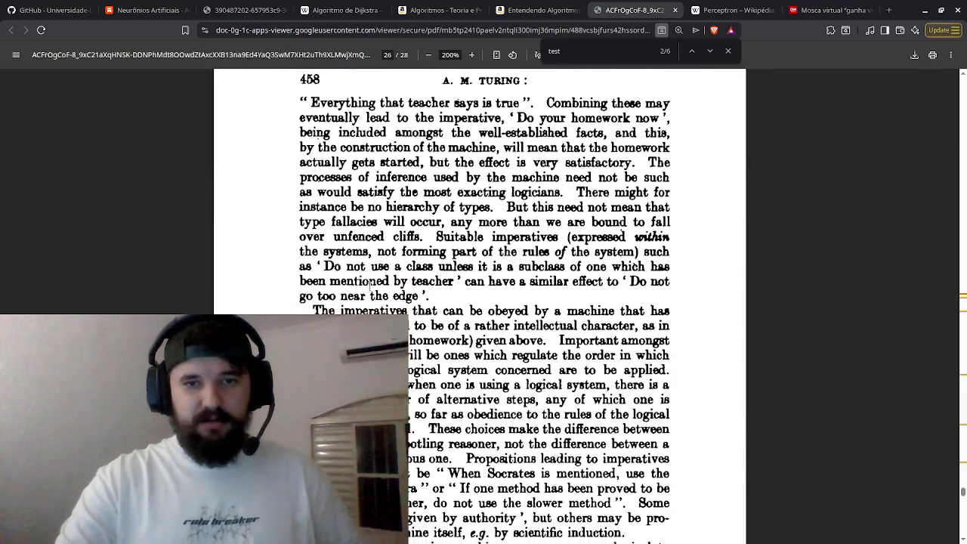
scroll(370, 283, down, 15)
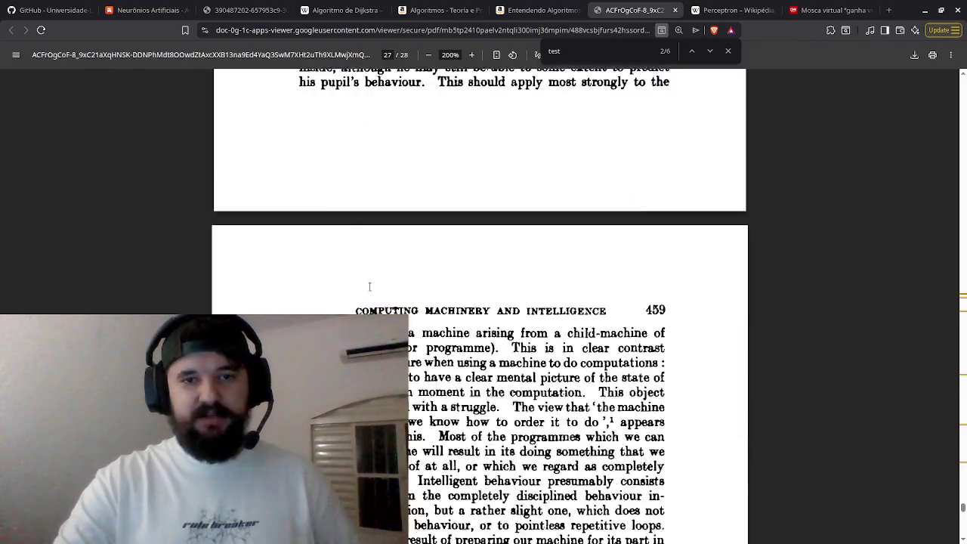
- Drag the PDF scrollbar to the top to return to the MIND title on page 1
scroll(370, 285, up, 3)
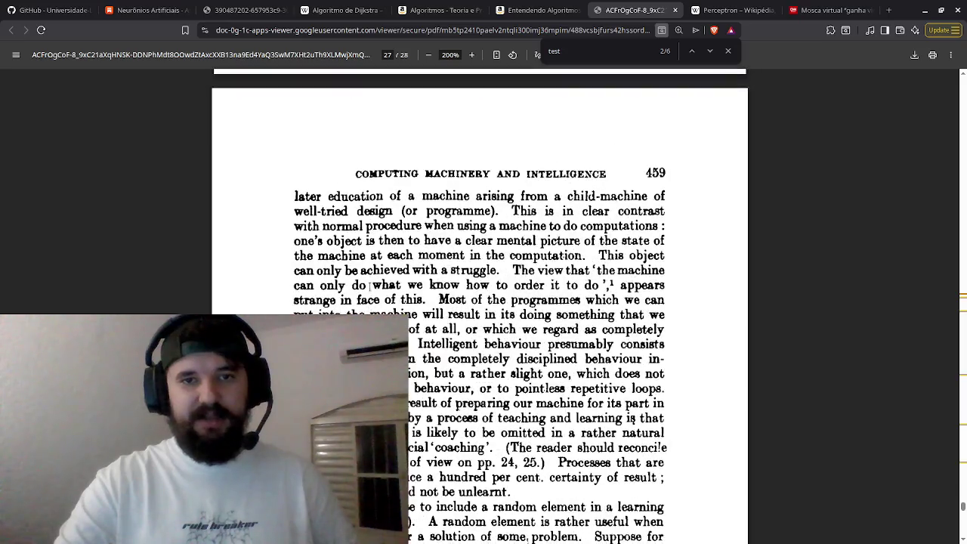
scroll(369, 286, down, 1)
scroll(369, 285, down, 15)
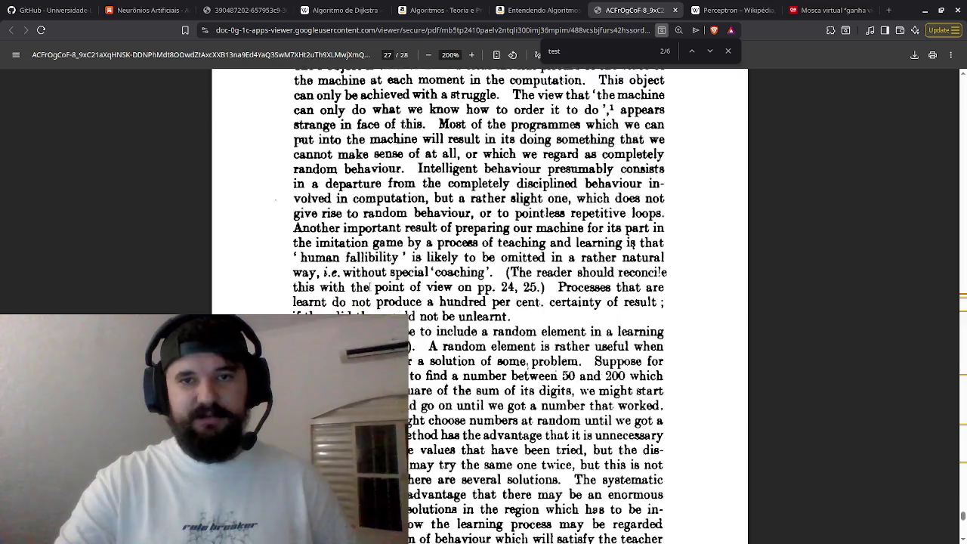
scroll(369, 285, up, 20)
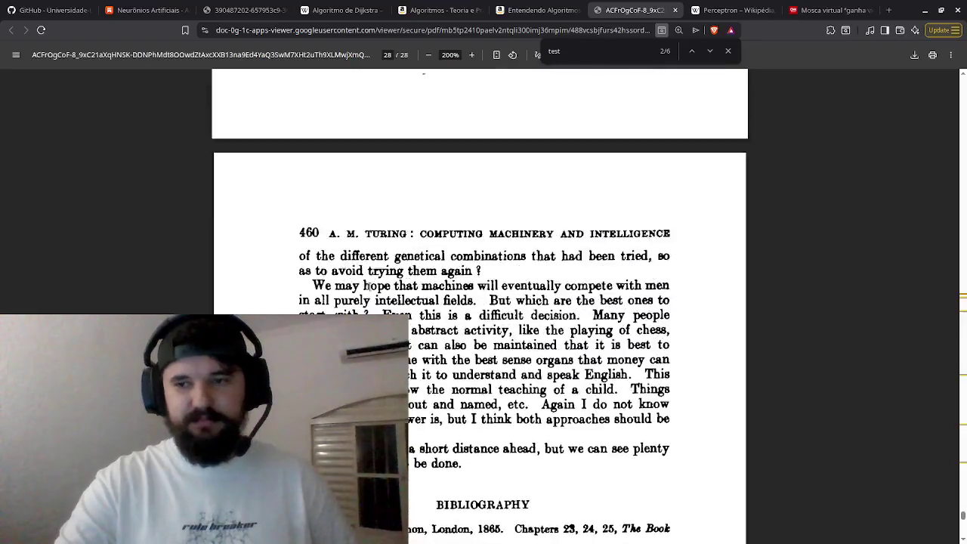
scroll(369, 285, up, 15)
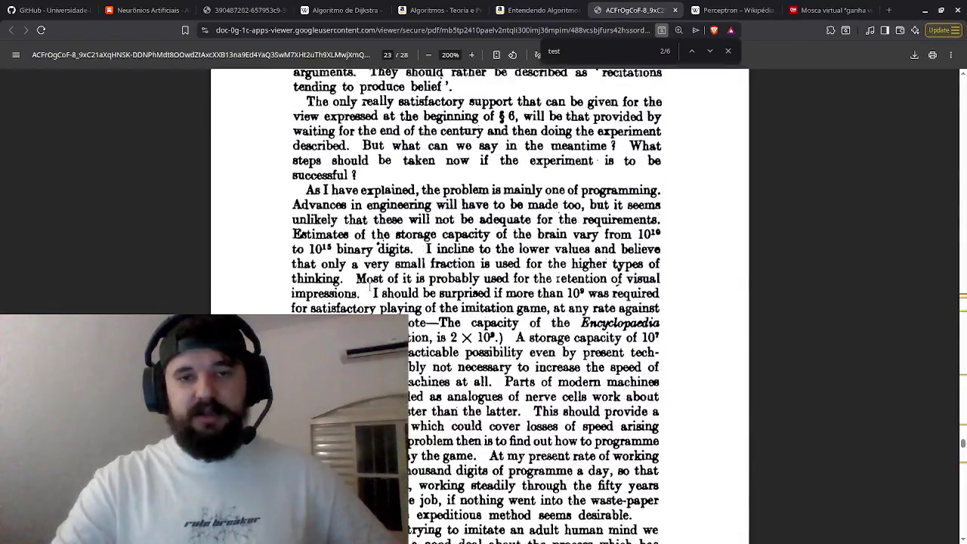
scroll(369, 286, up, 20)
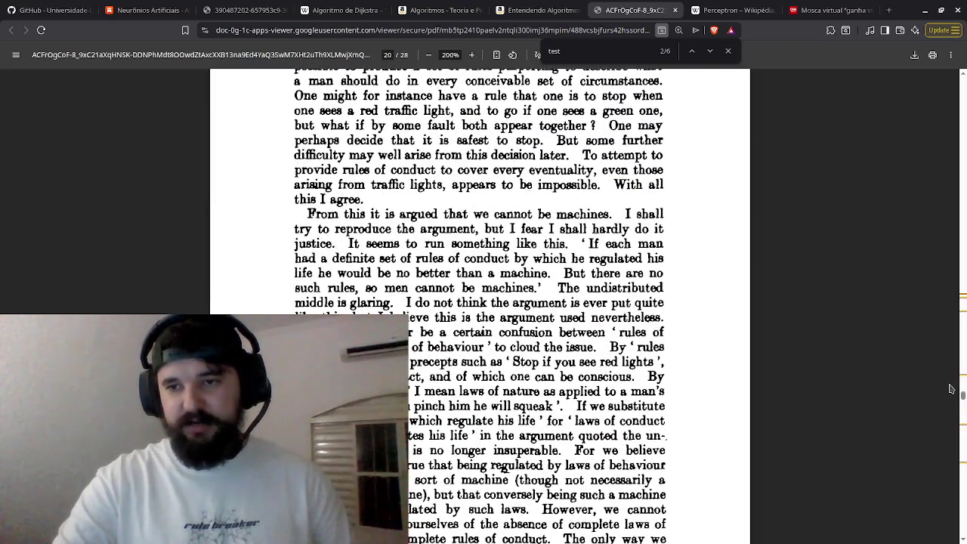
drag(963, 397, 951, 62)
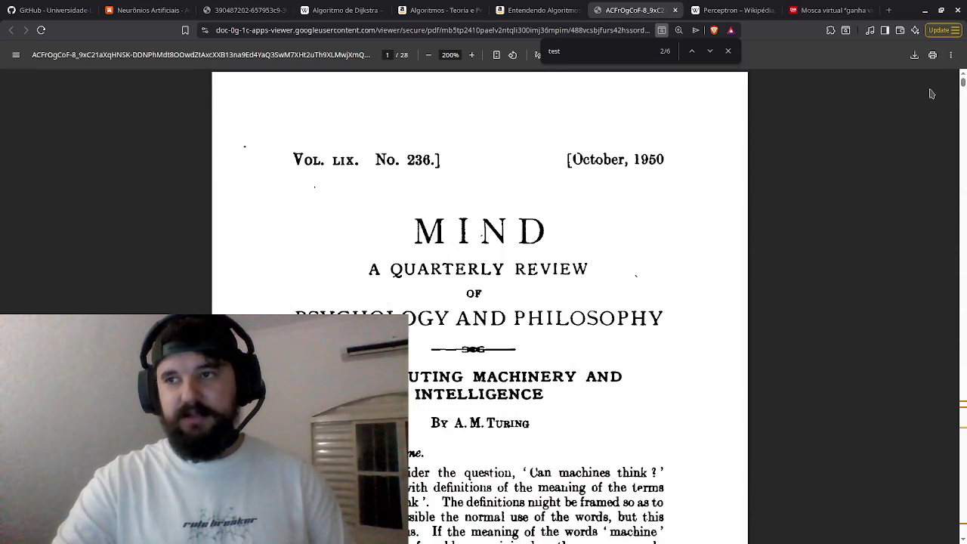
scroll(767, 244, down, 3)
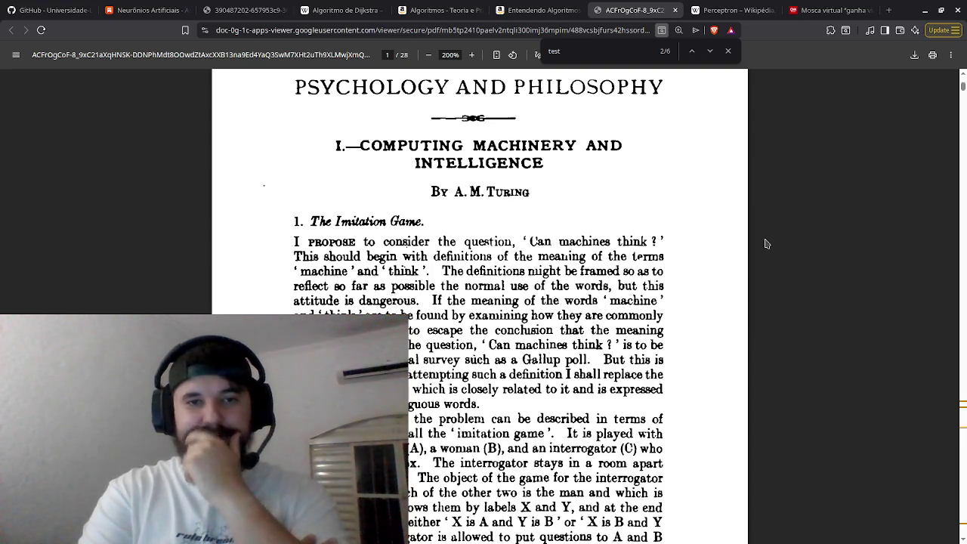
- Scroll past page 1 to section 2, 'Critique of the New Problem', on page 2
scroll(766, 243, down, 3)
scroll(765, 248, up, 5)
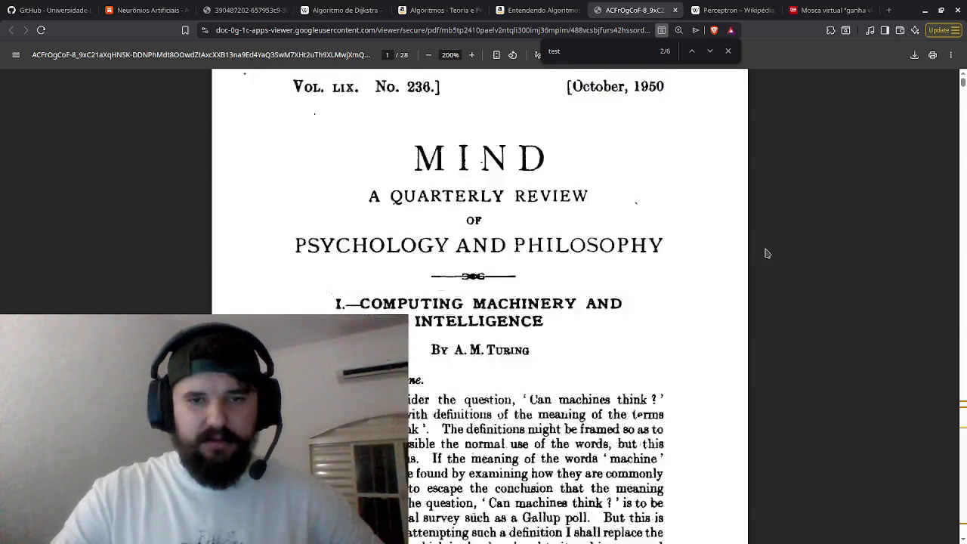
scroll(765, 249, down, 5)
scroll(765, 253, down, 3)
scroll(766, 253, up, 6)
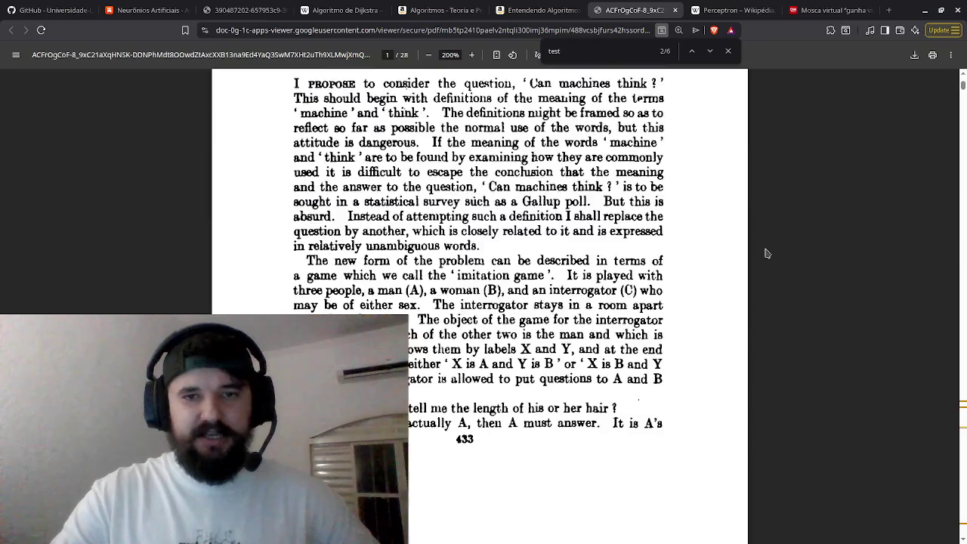
scroll(766, 253, down, 2)
scroll(765, 253, down, 10)
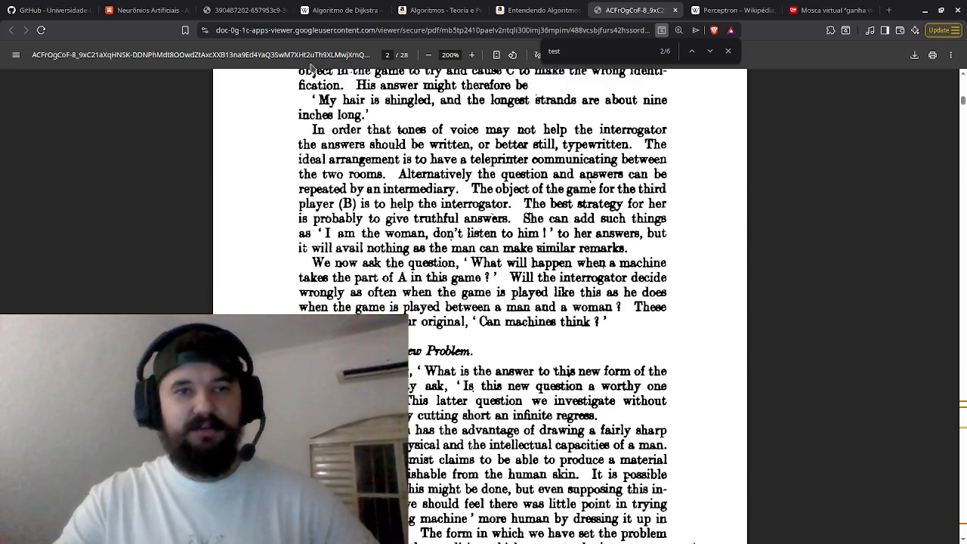
scroll(464, 309, down, 1)
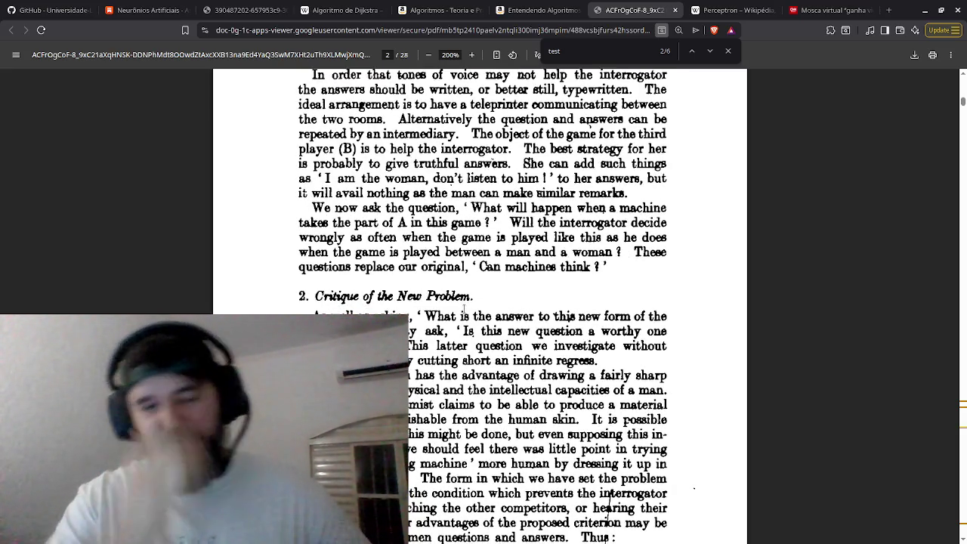
- Search for 'multilayer perceptron' in a new tab and look over the results
key(ctrl+t)
text(multi)
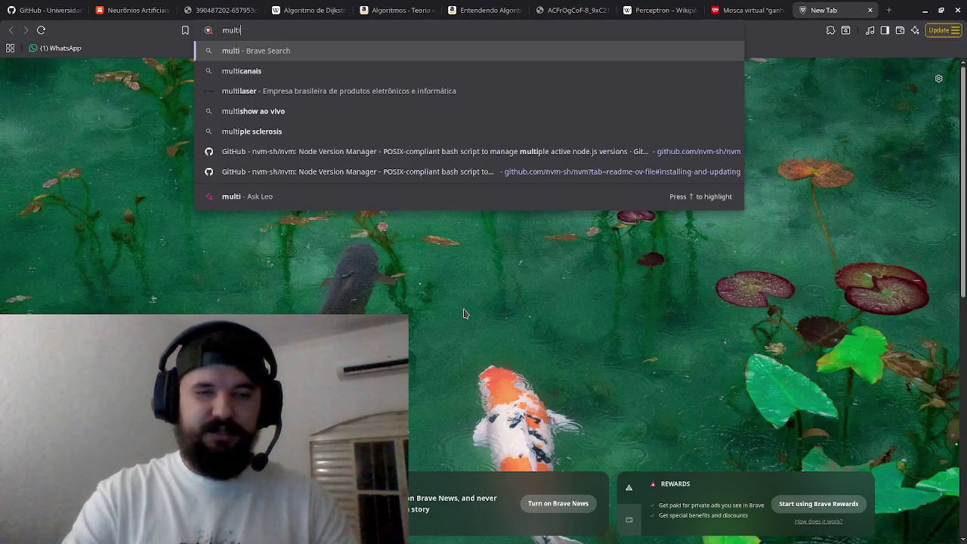
text(layer er)
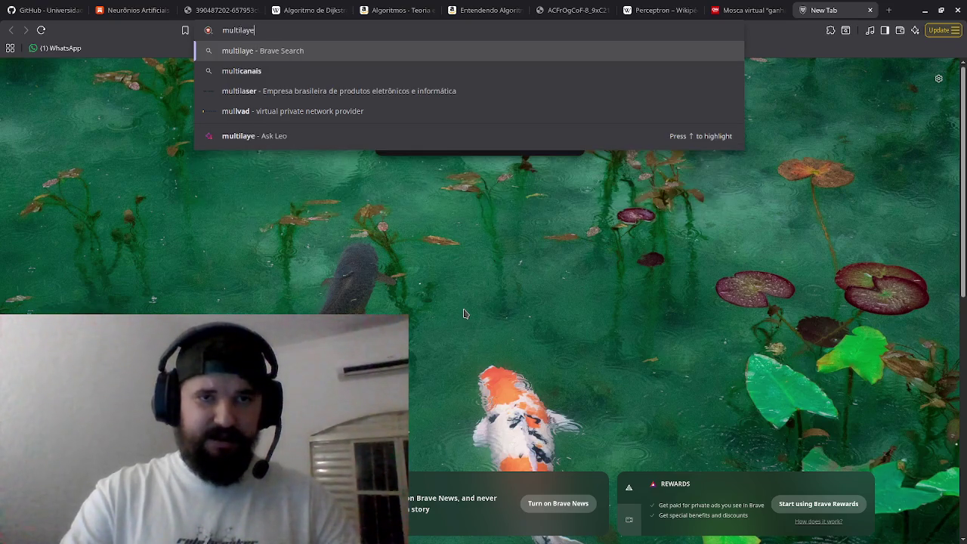
key(BackSpace)
key(BackSpace)
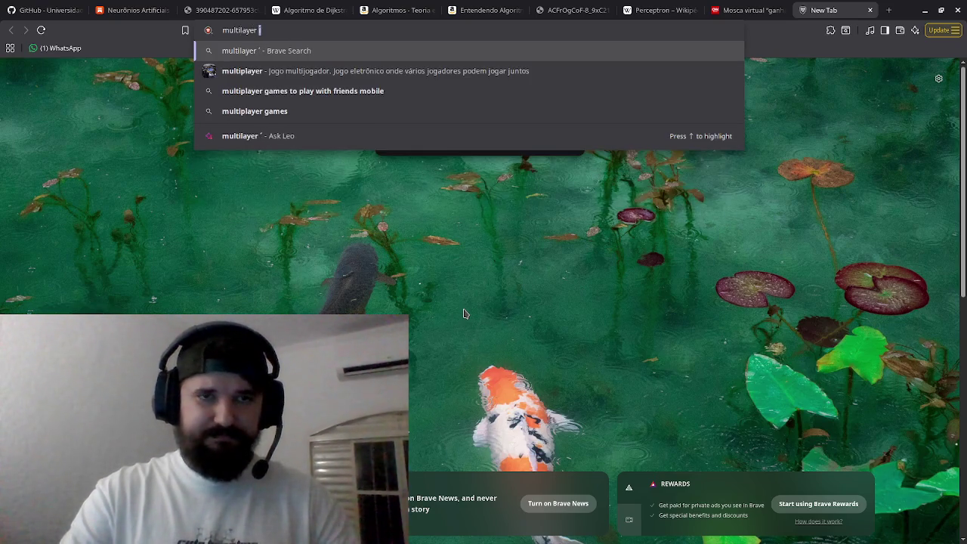
text(perceptron)
key(Return)
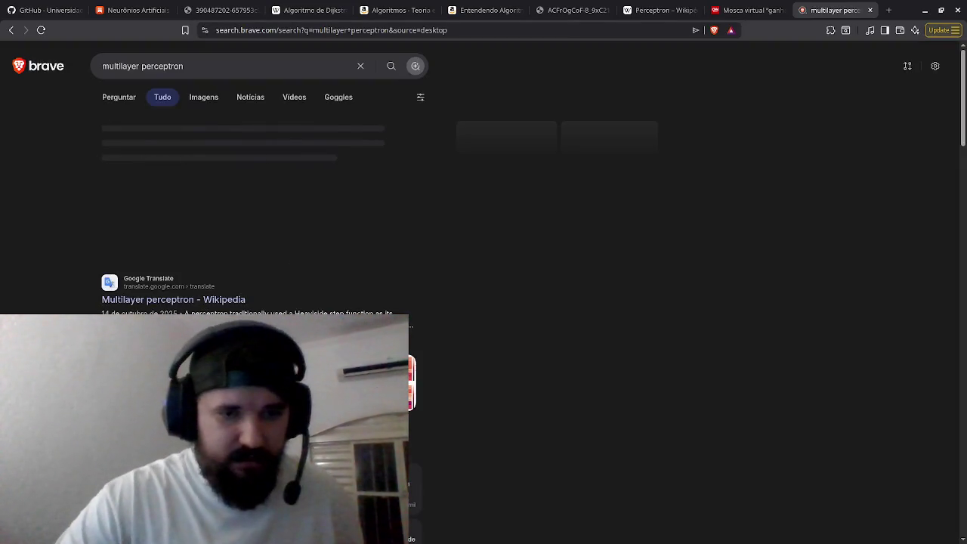
scroll(214, 304, down, 10)
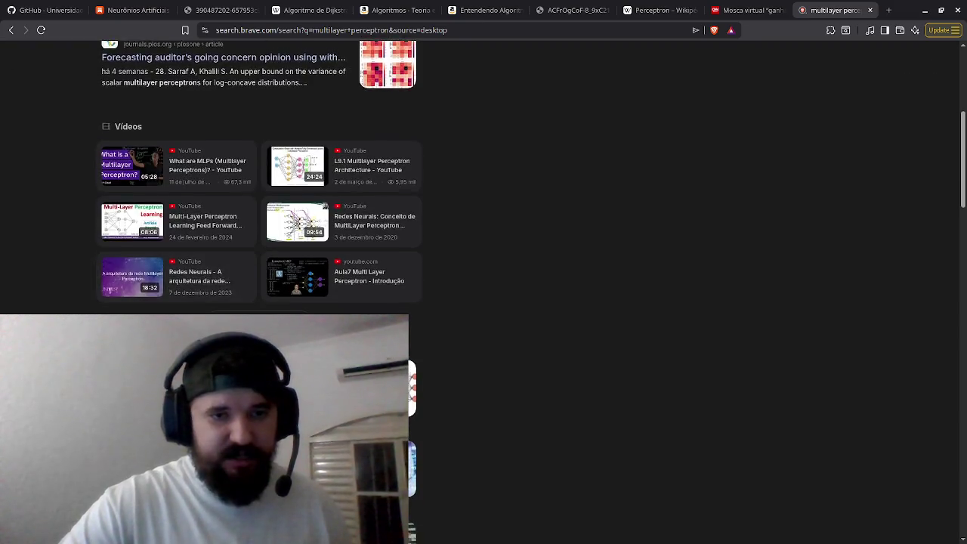
scroll(227, 226, down, 10)
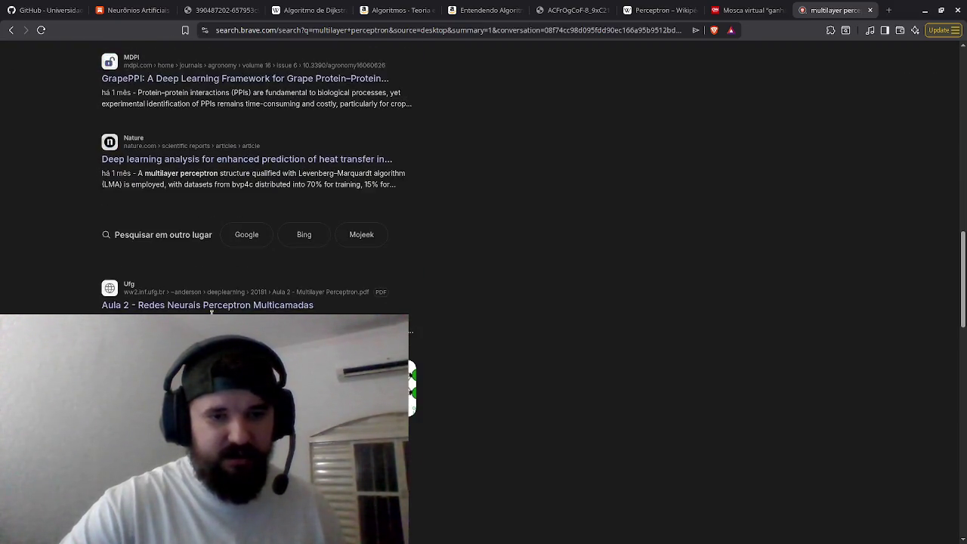
scroll(226, 226, up, 20)
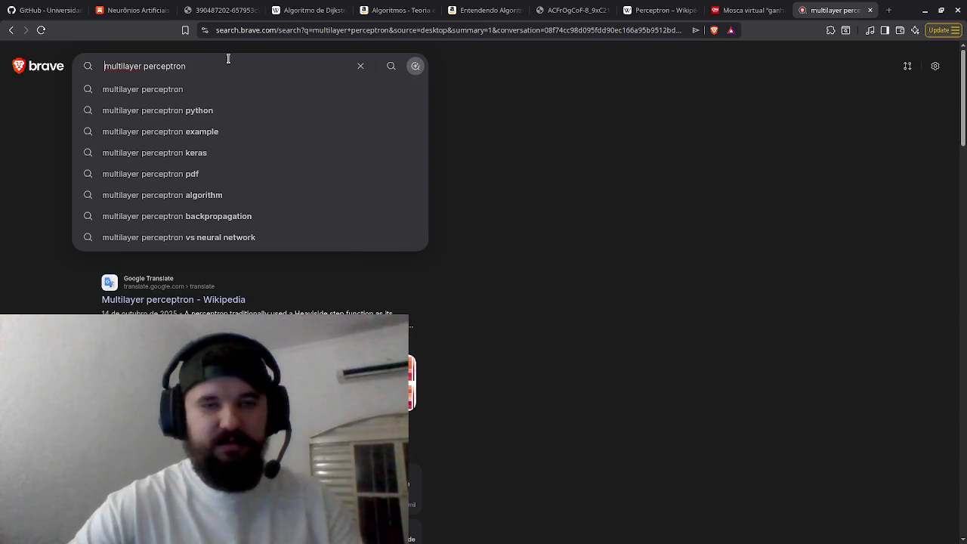
- Add 'wikipedia' to the query and open the Multilayer perceptron Wikipedia article
text(wikipedia)
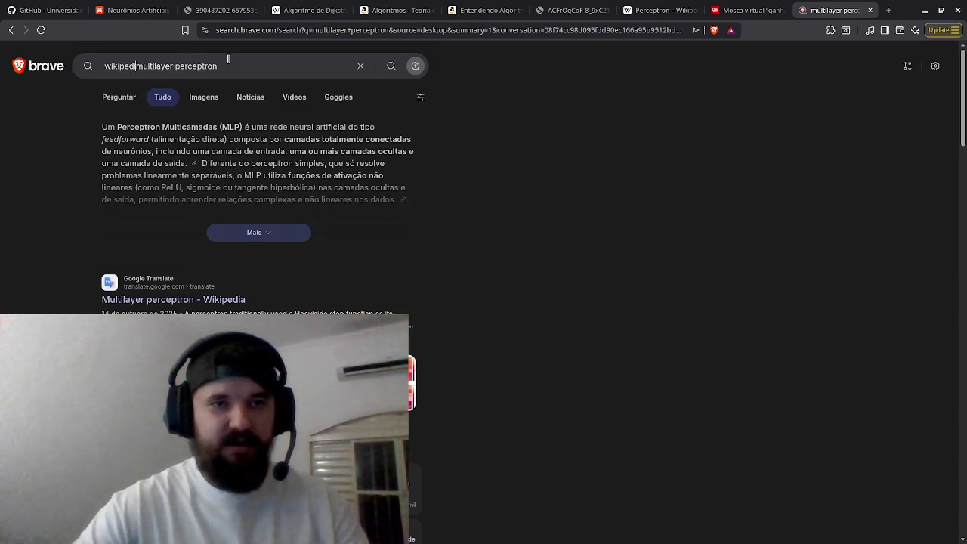
key(Return)
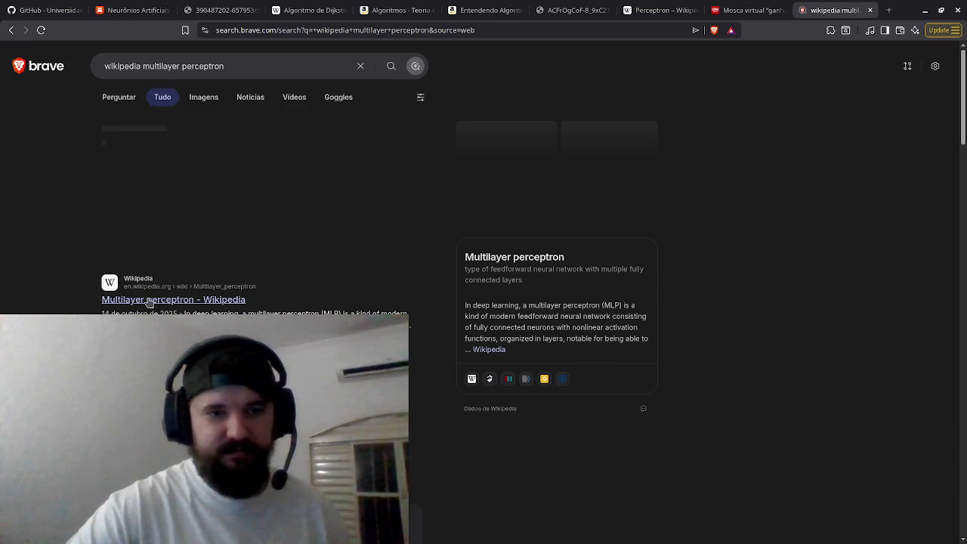
click(150, 300)
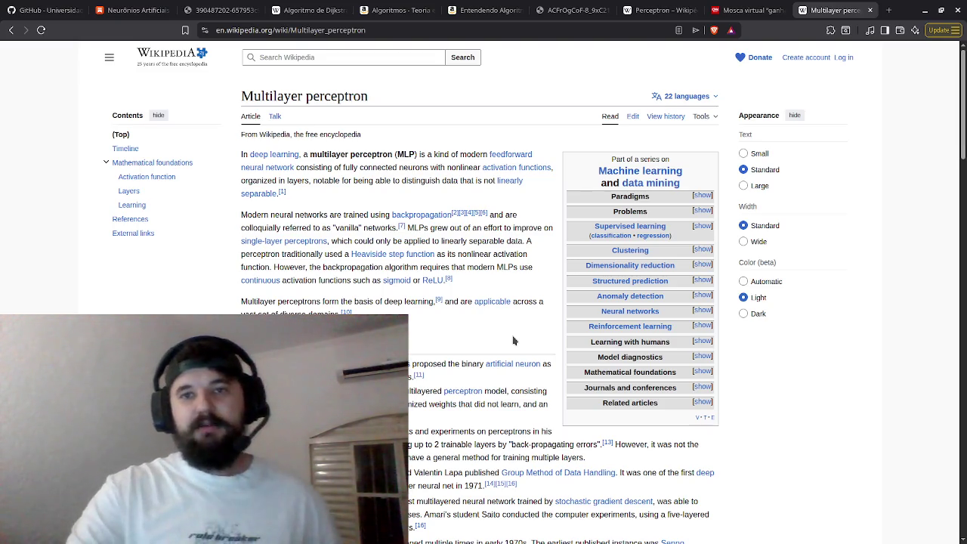
- Review the Portuguese Perceptron article, selecting a passage of its text
click(655, 11)
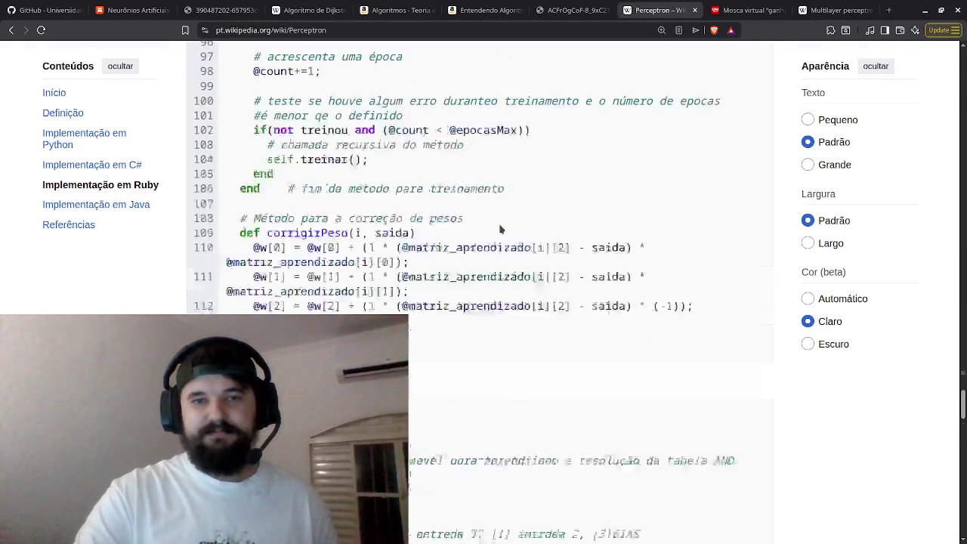
scroll(499, 229, up, 20)
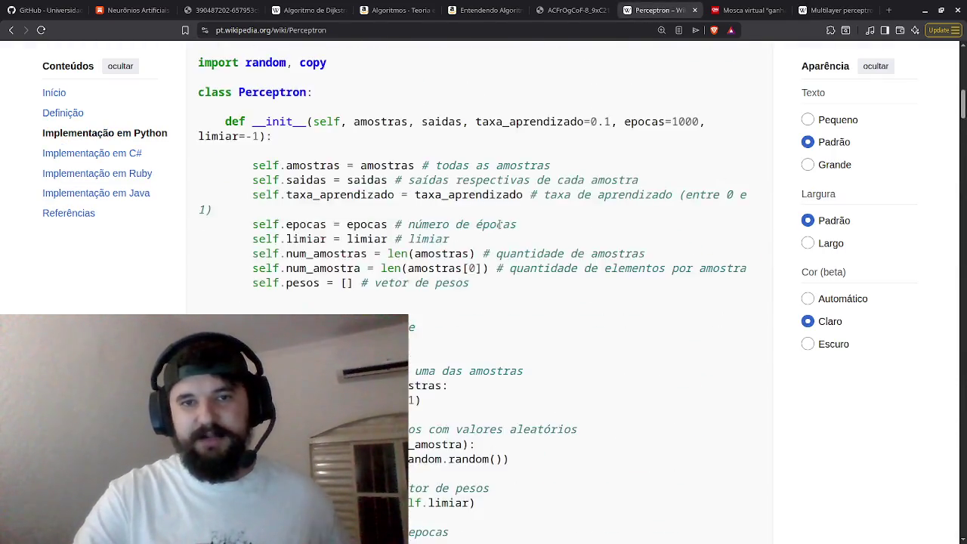
scroll(499, 227, up, 15)
scroll(500, 229, down, 1)
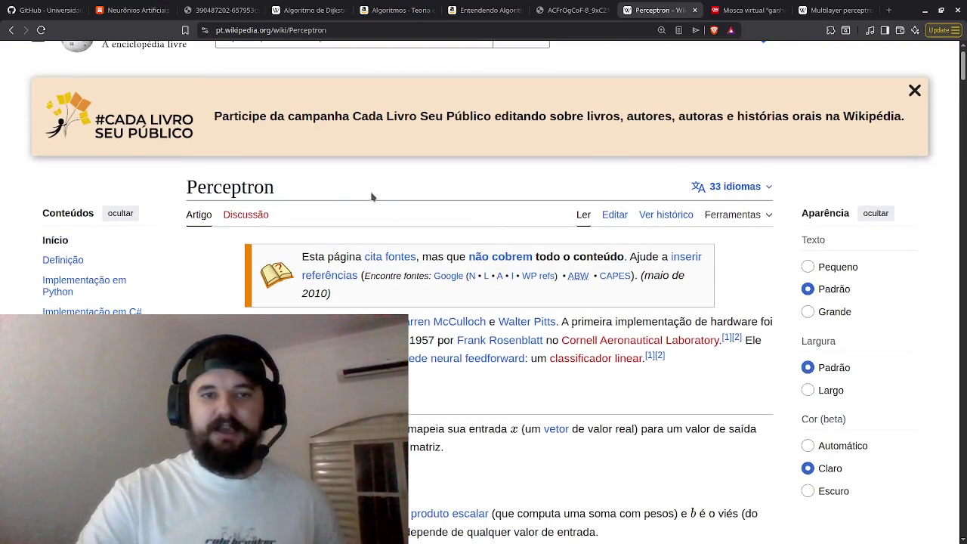
drag(277, 187, 186, 186)
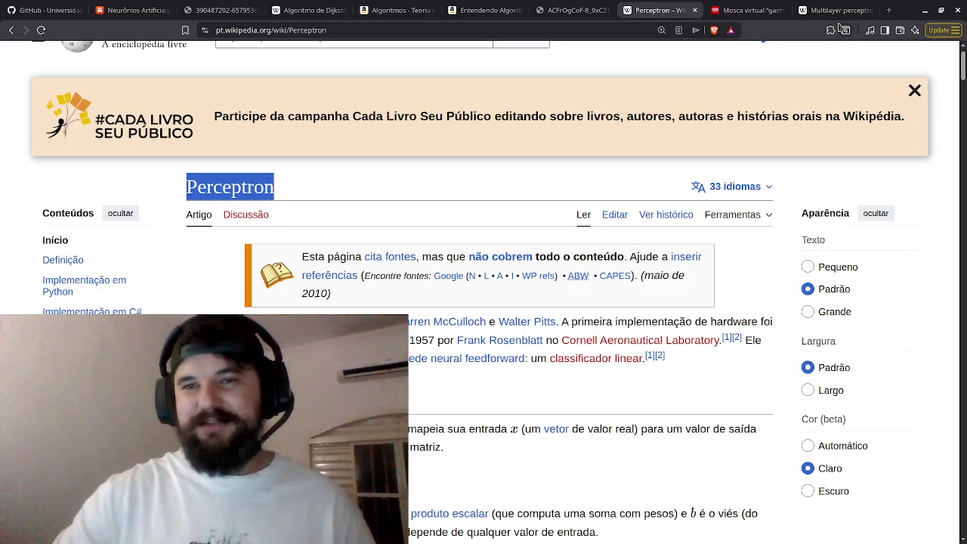
- Compare the Multilayer perceptron and Perceptron articles, then return to the Substack neuron article
click(857, 8)
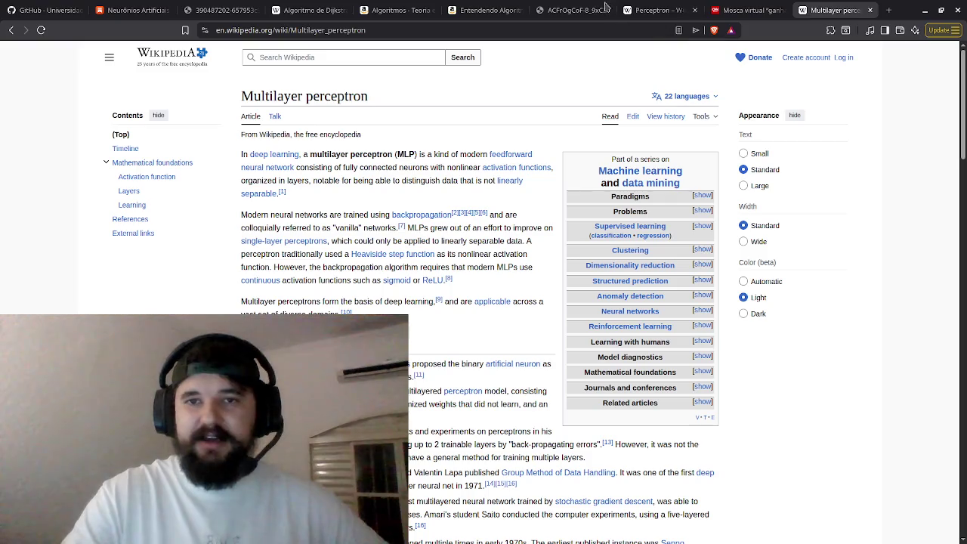
click(655, 10)
scroll(504, 325, down, 1)
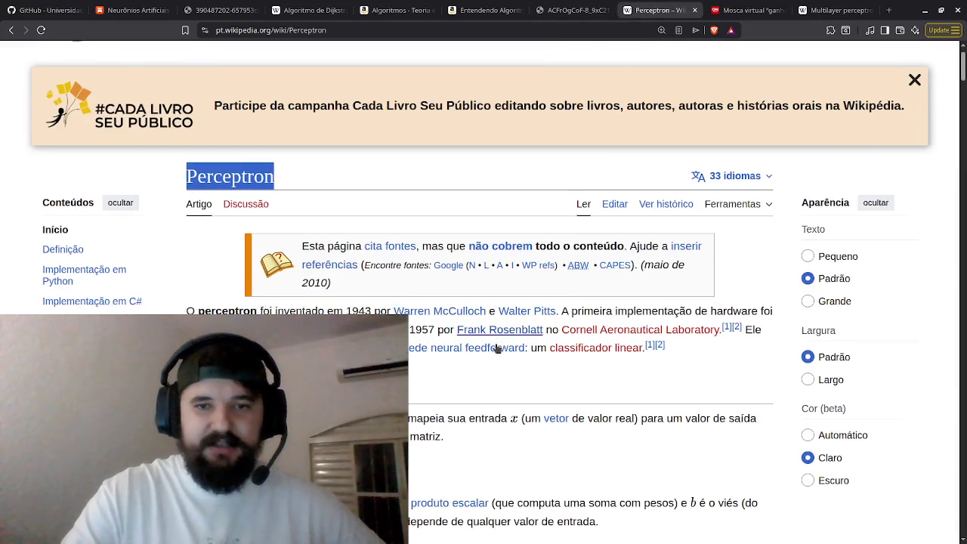
click(830, 10)
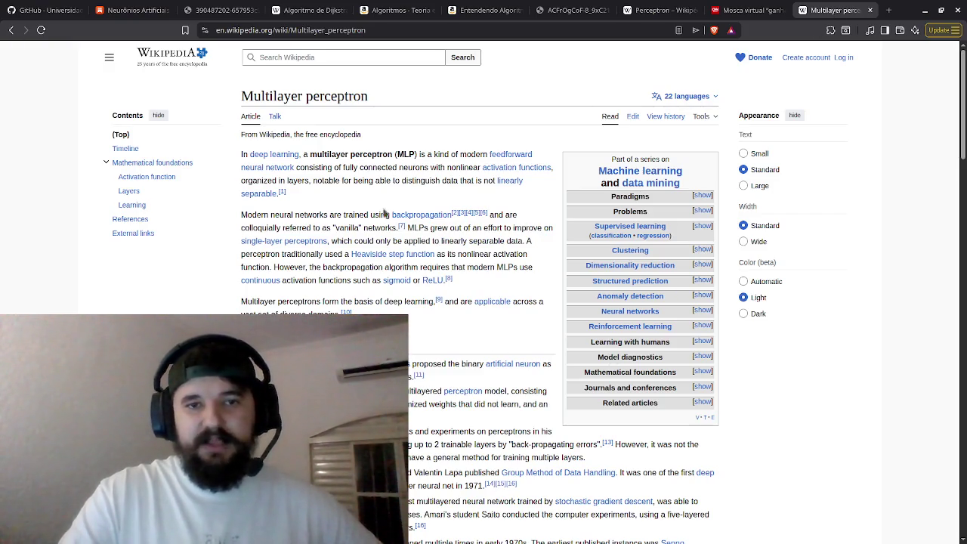
click(748, 10)
click(657, 10)
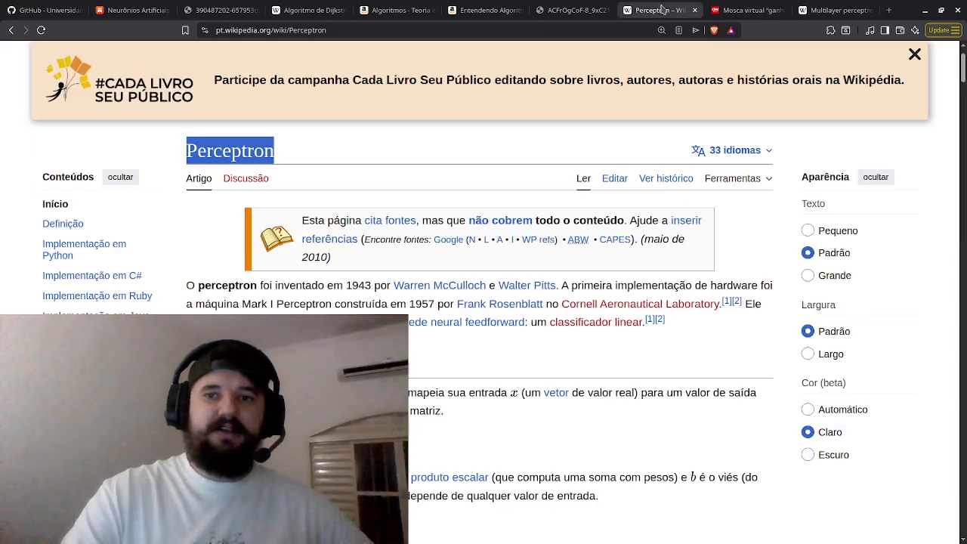
scroll(679, 111, down, 6)
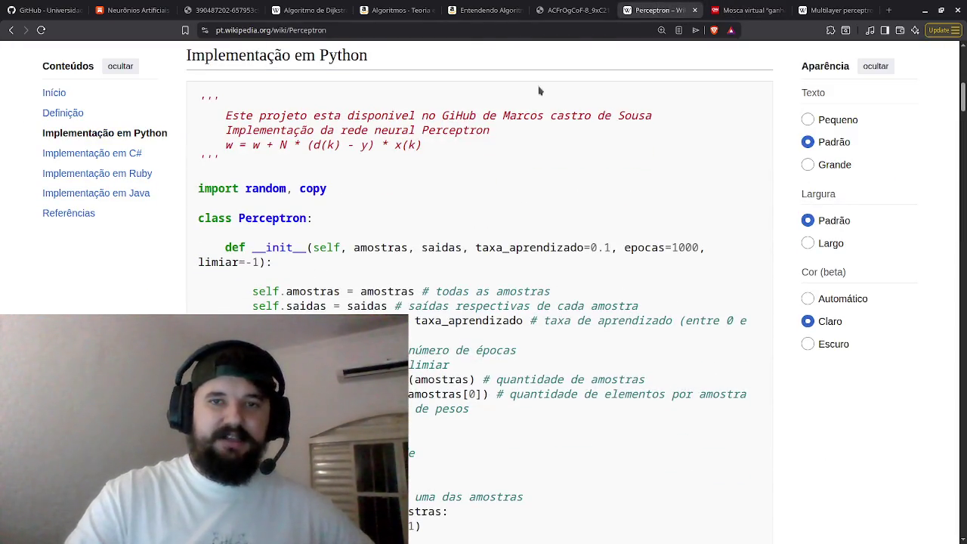
click(127, 10)
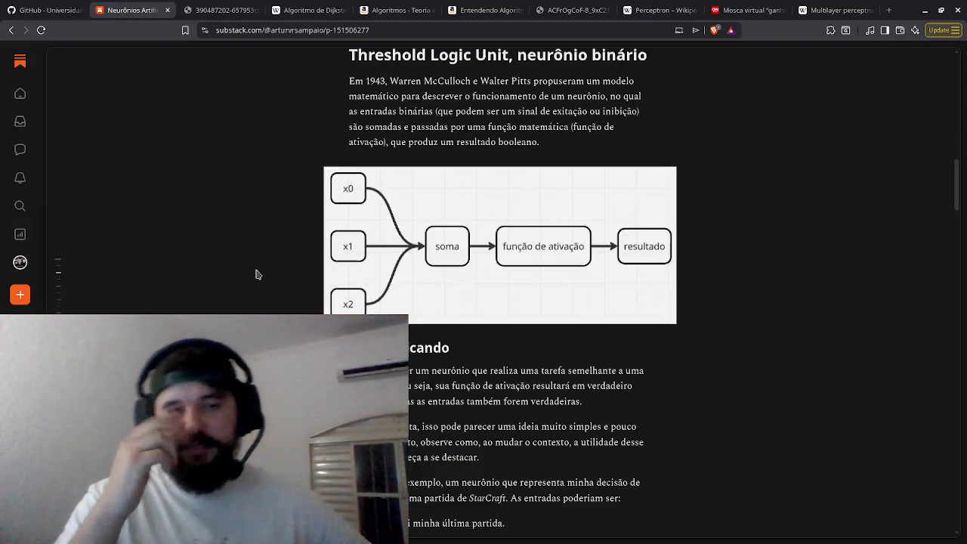
- Enlarge the two step-function graphs and the perceptron diagram in the Substack article
scroll(256, 274, down, 1)
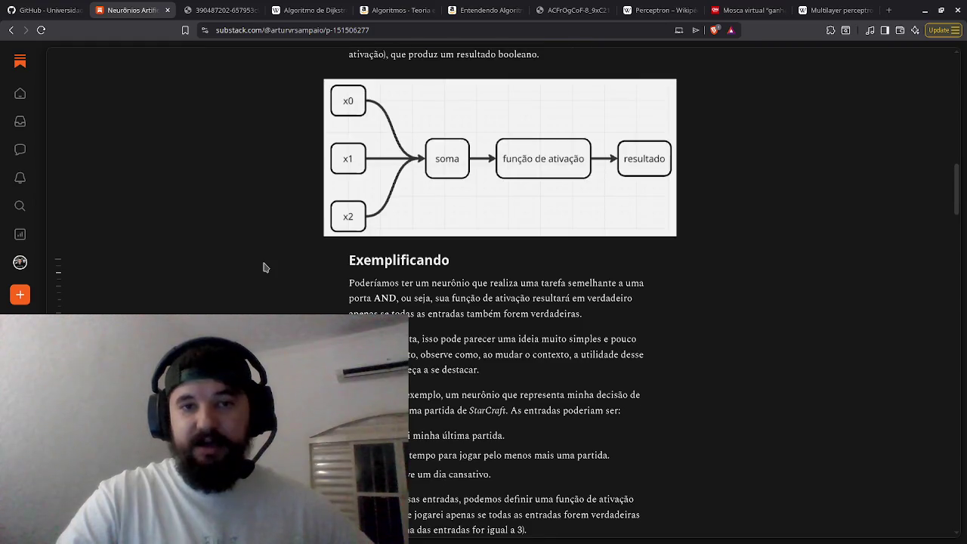
scroll(264, 267, up, 1)
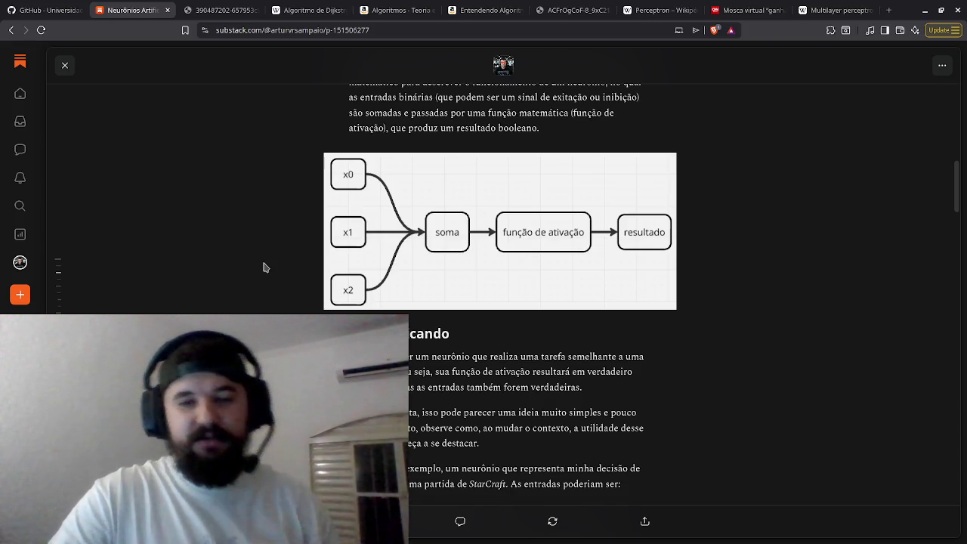
scroll(447, 335, down, 5)
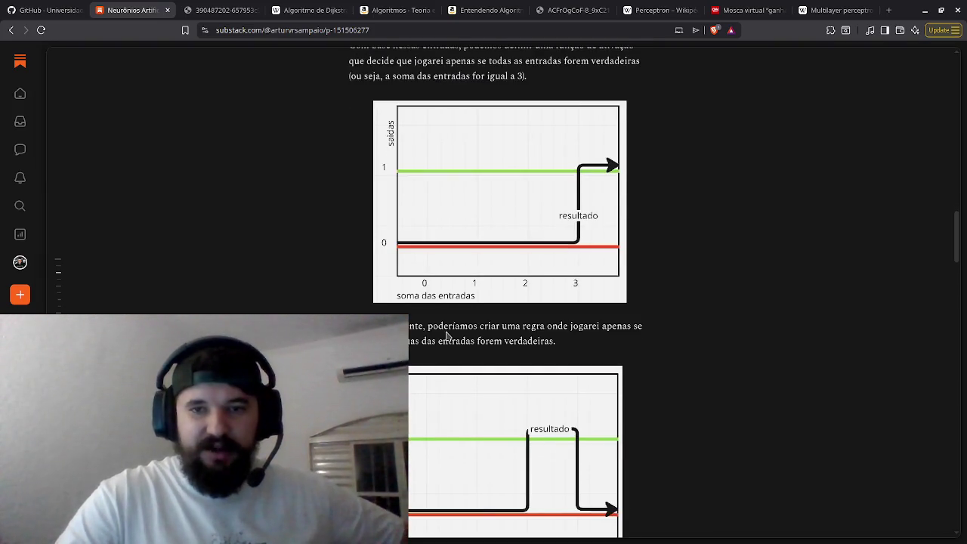
click(458, 262)
scroll(509, 253, down, 2)
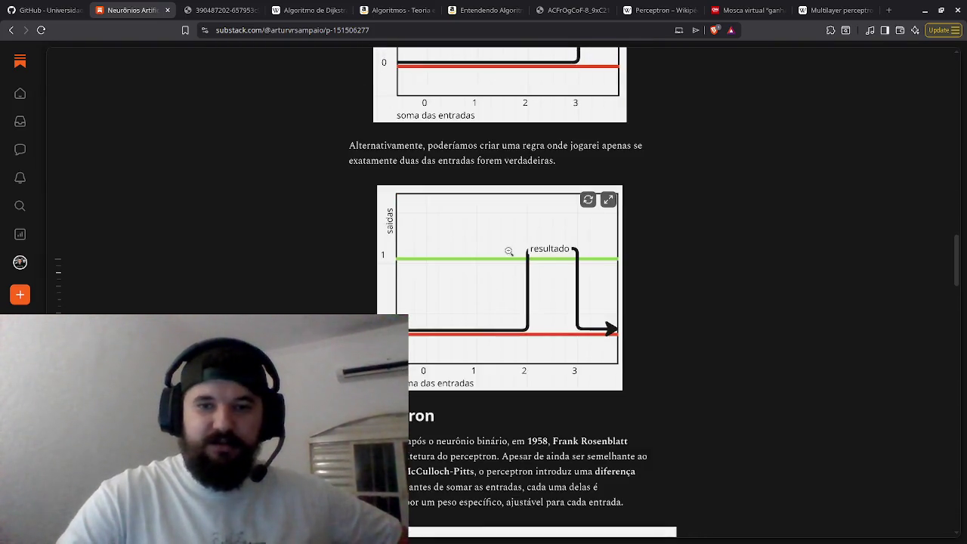
click(509, 251)
scroll(470, 241, down, 3)
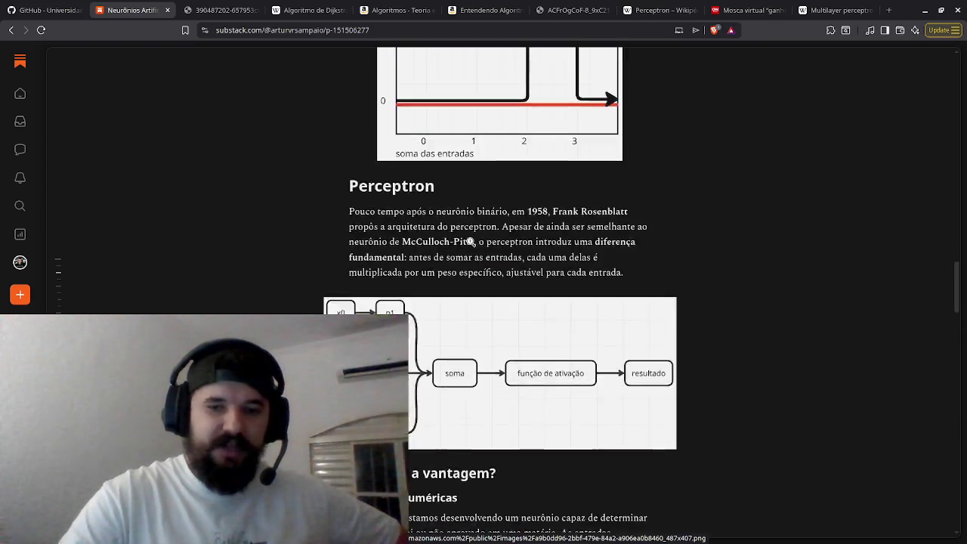
scroll(470, 242, down, 2)
click(466, 244)
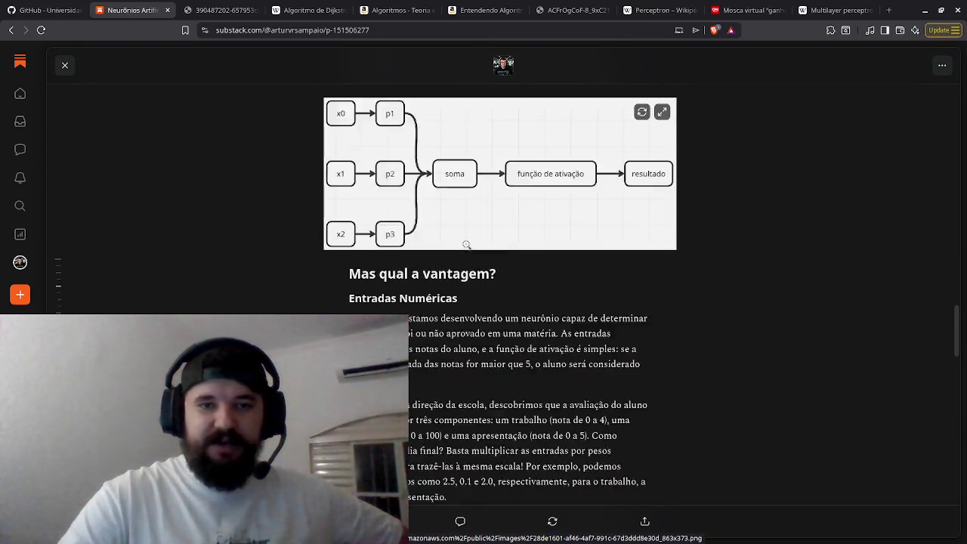
click(467, 244)
- Read further down the neuron article, then go to the Multilayer perceptron article
scroll(467, 246, down, 10)
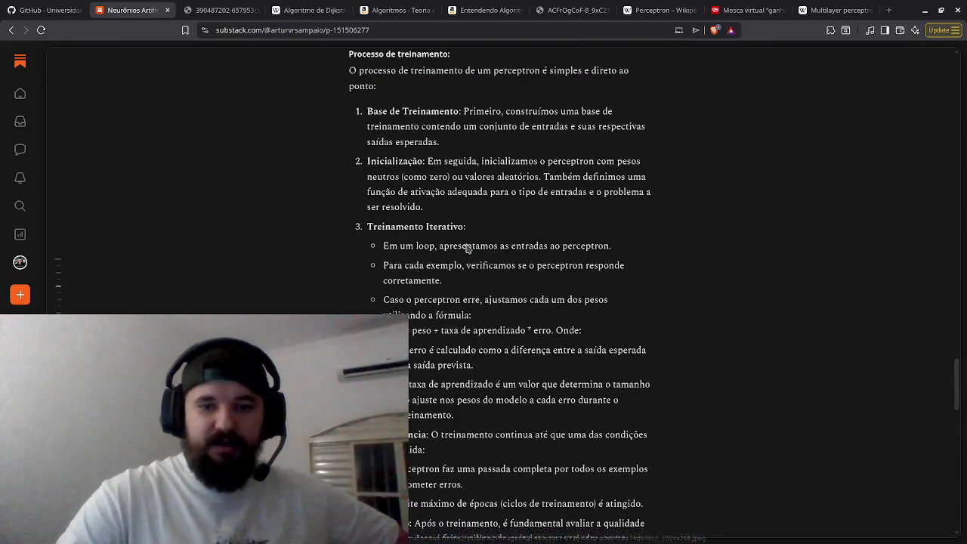
scroll(466, 247, up, 12)
scroll(467, 247, down, 3)
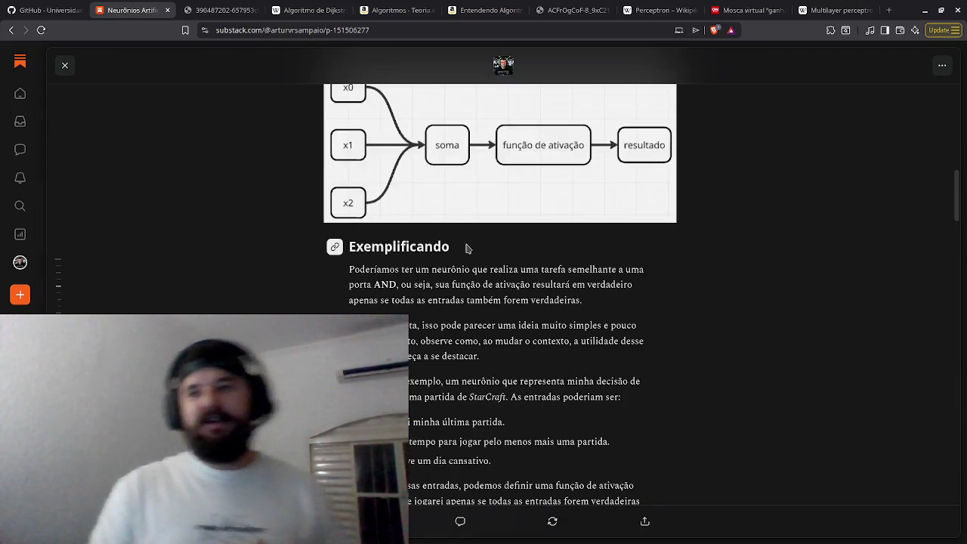
scroll(466, 248, down, 1)
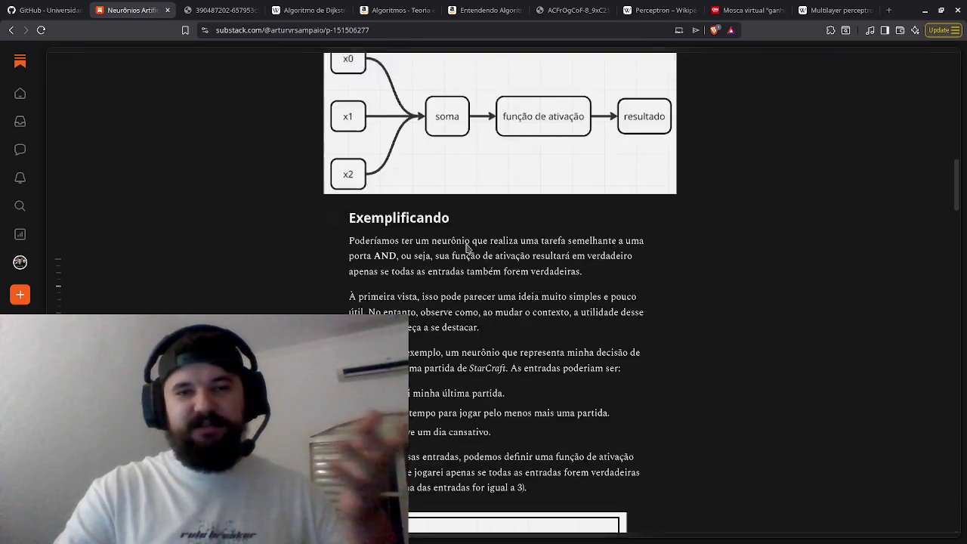
scroll(466, 247, up, 3)
scroll(467, 245, down, 1)
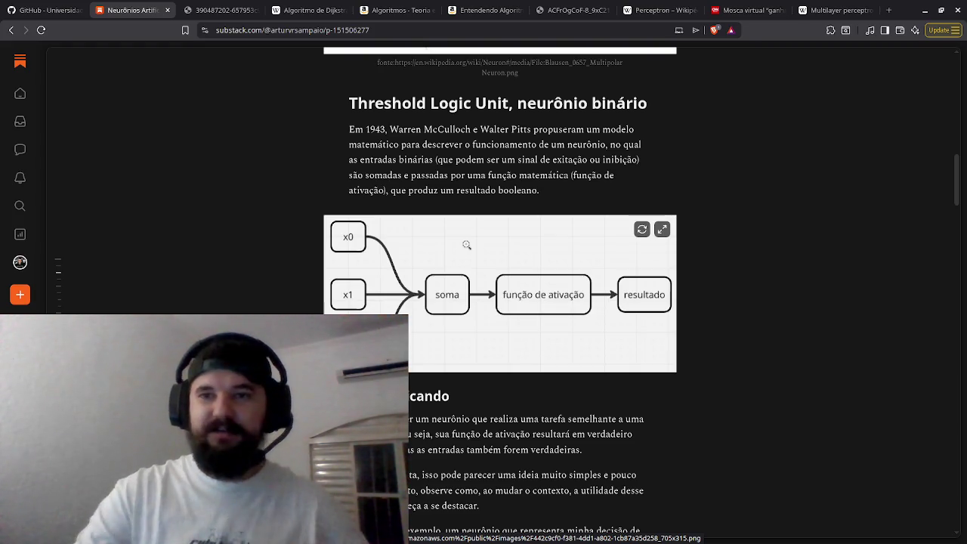
click(810, 8)
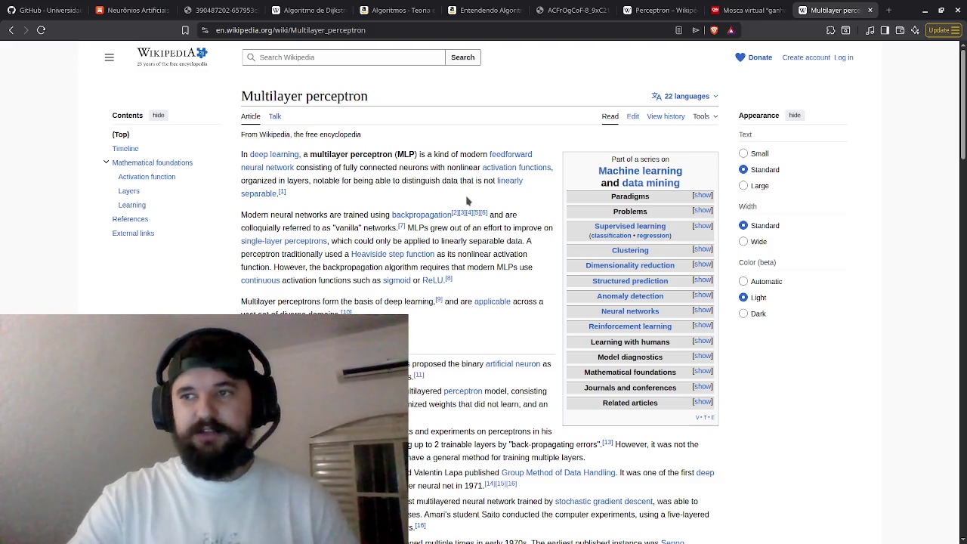
- Scroll the Multilayer perceptron article down to its Timeline from 1943 onward
scroll(484, 303, down, 1)
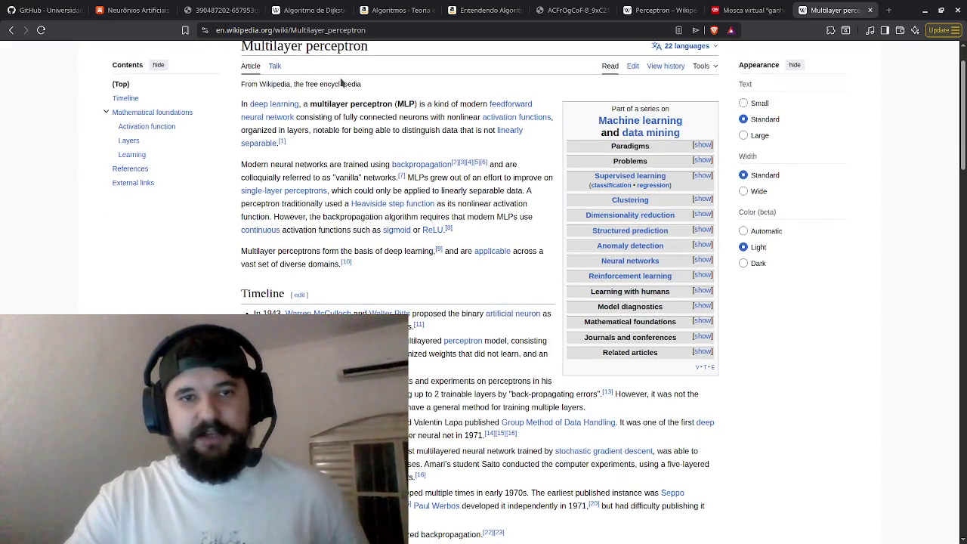
scroll(336, 215, down, 3)
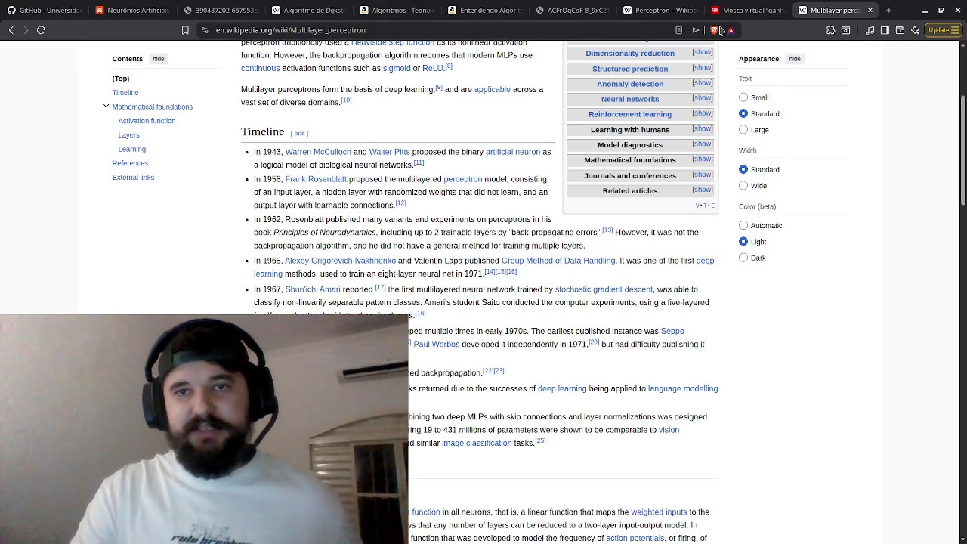
- Switch to the Turing paper PDF and bring up its MIND title page
click(577, 11)
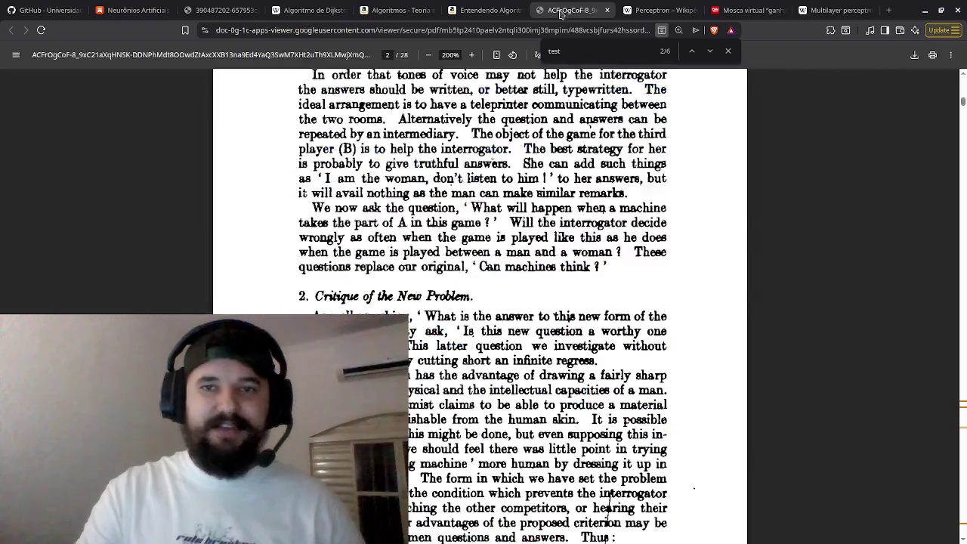
scroll(609, 507, down, 1)
scroll(521, 202, up, 15)
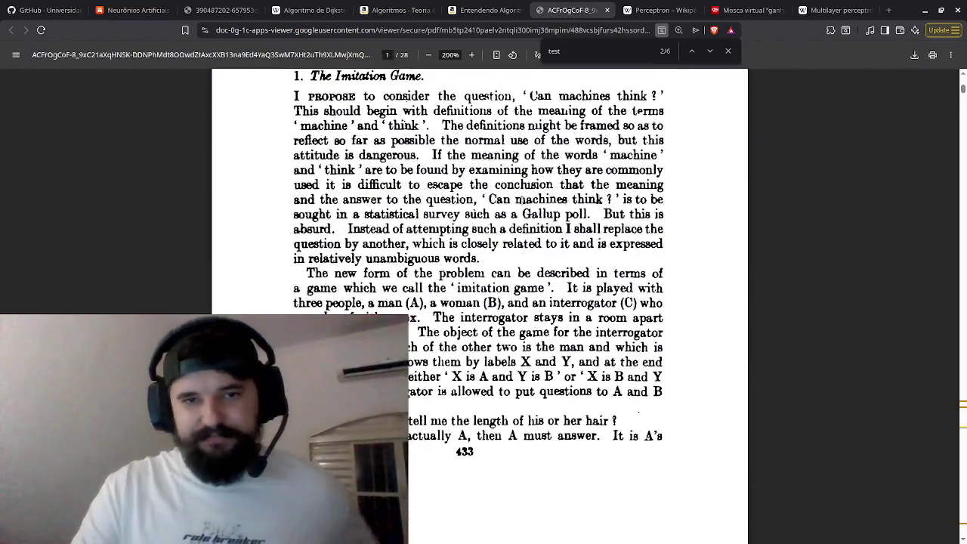
scroll(520, 202, down, 3)
scroll(520, 202, up, 2)
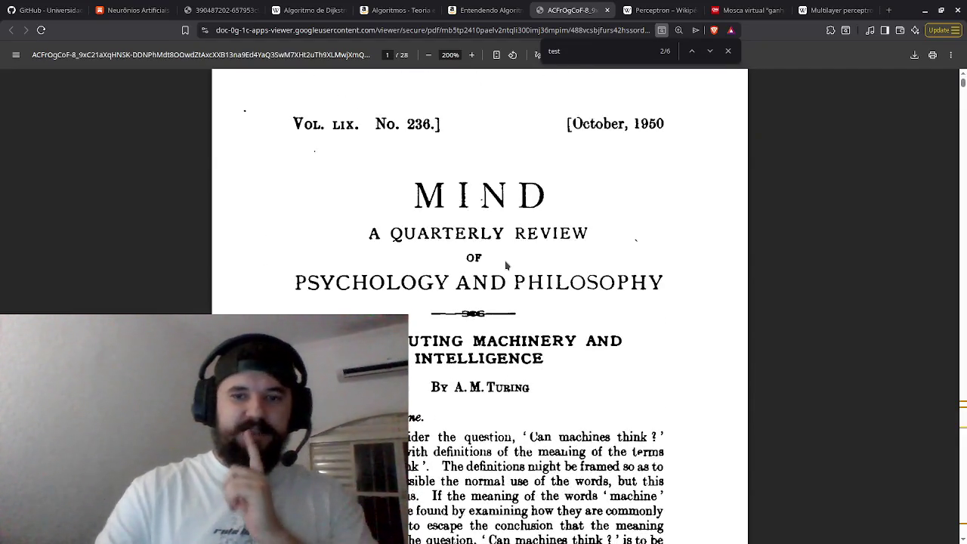
- Page through the paper to section 6, Contrary Views on the Main Question, on page 10
scroll(506, 265, down, 2)
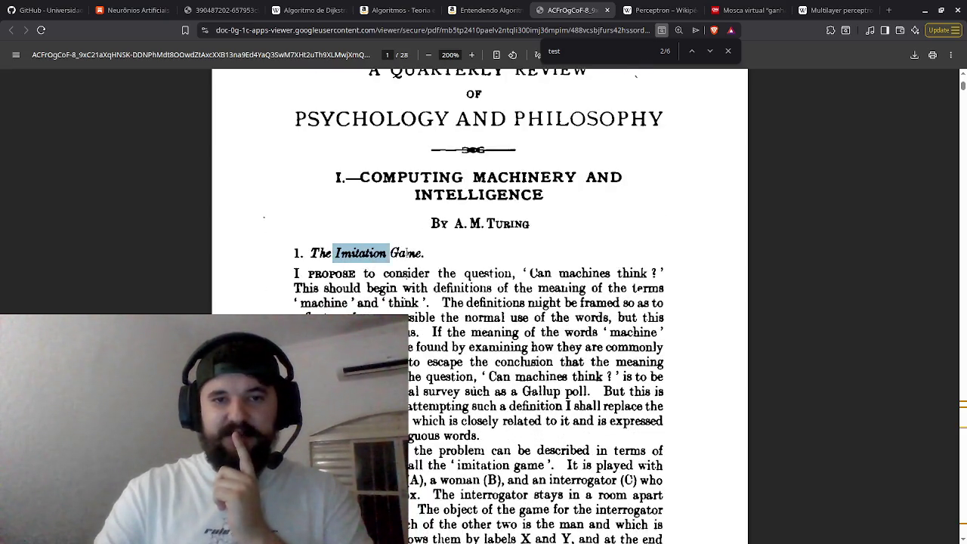
scroll(406, 284, down, 20)
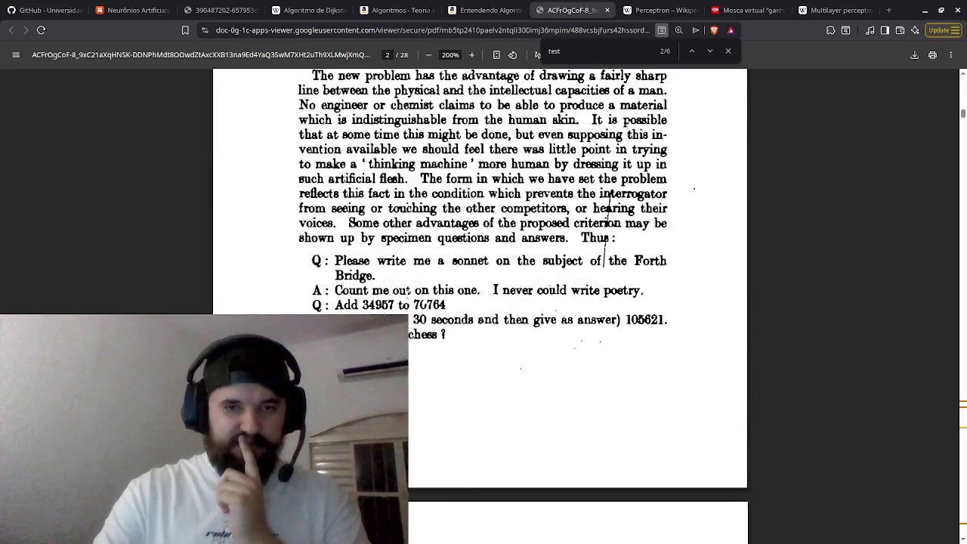
scroll(484, 302, down, 15)
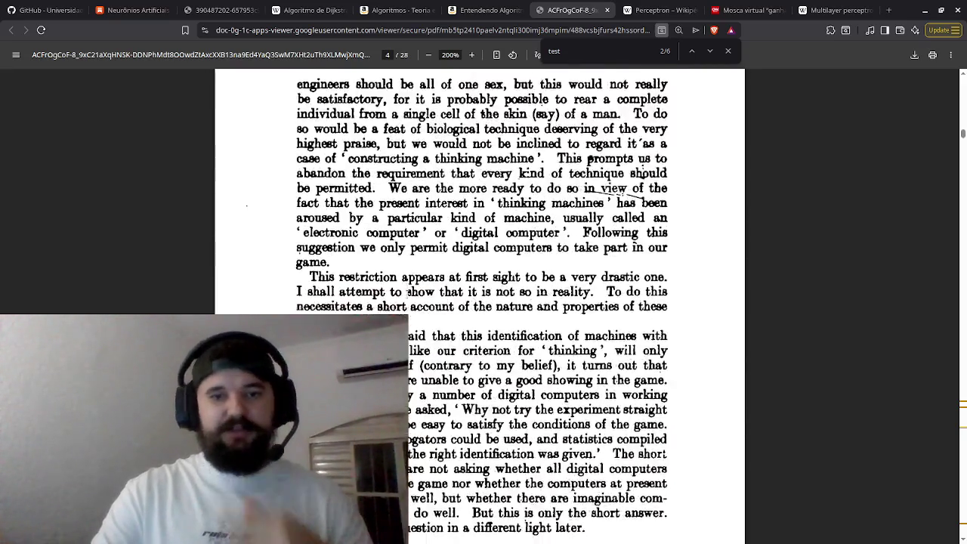
scroll(410, 291, down, 10)
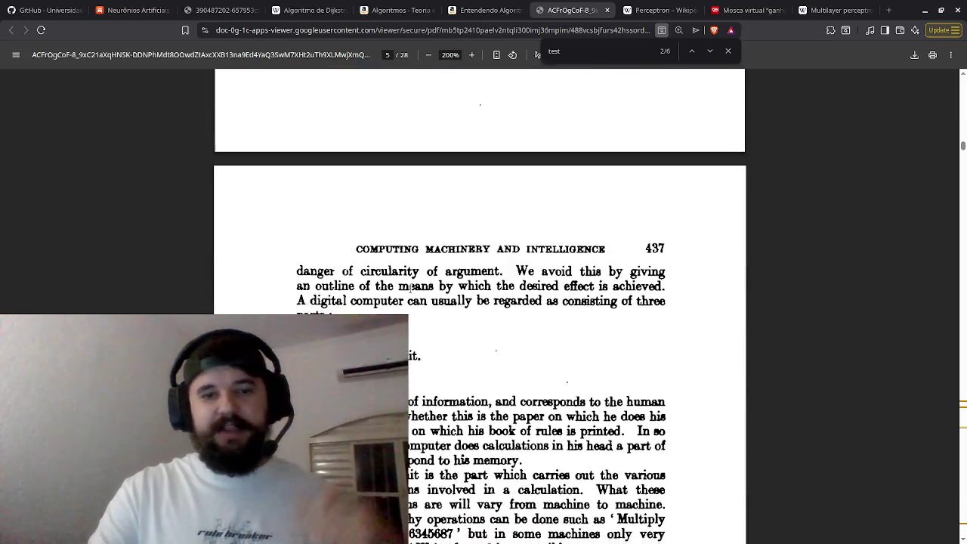
scroll(409, 288, down, 10)
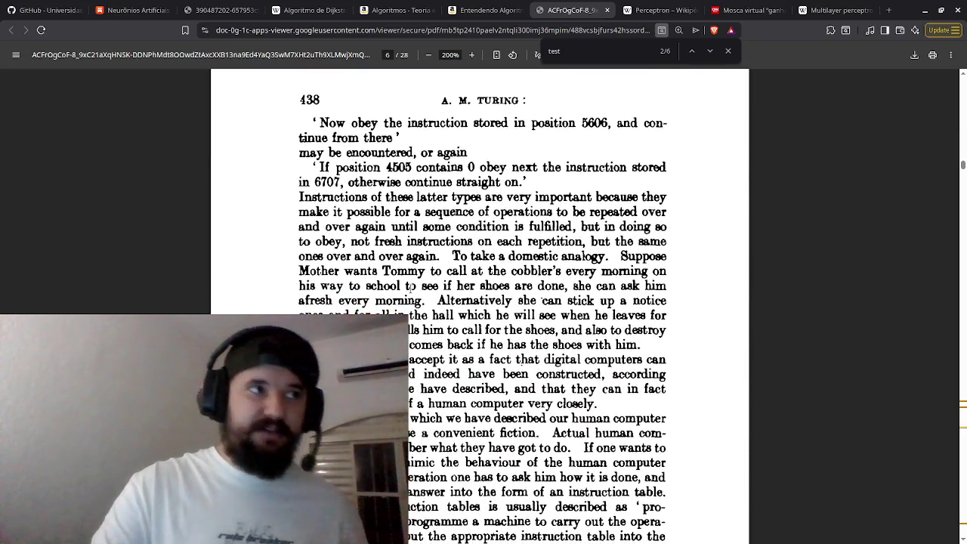
scroll(409, 289, down, 10)
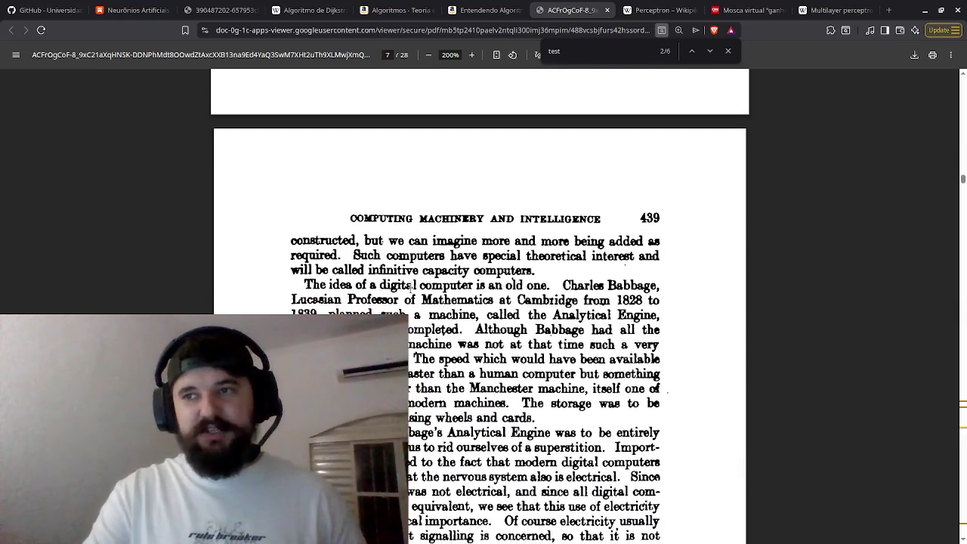
scroll(409, 289, down, 3)
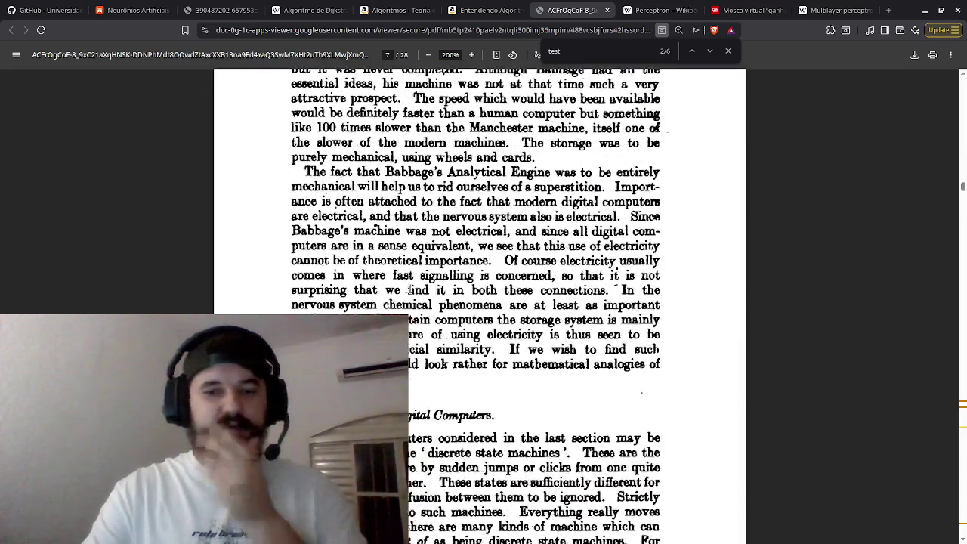
scroll(409, 290, down, 2)
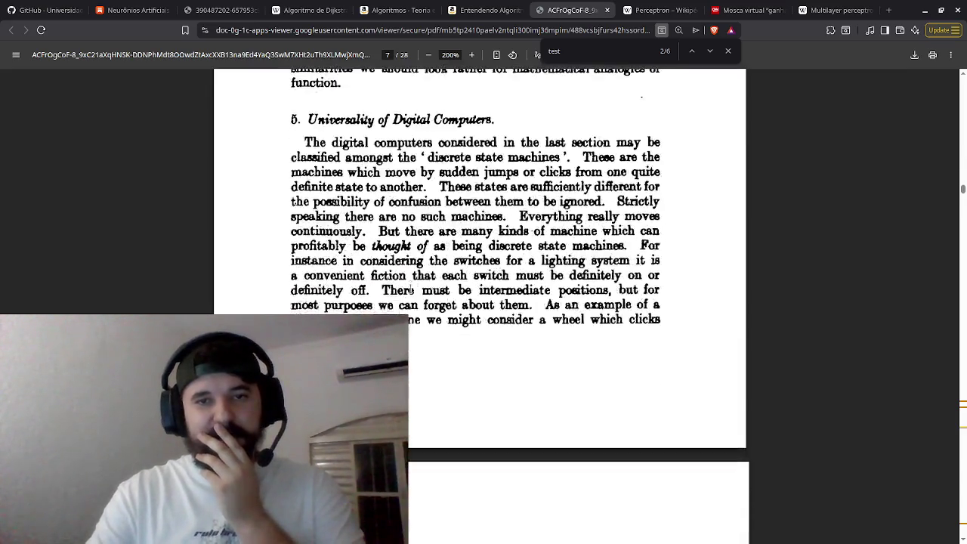
scroll(410, 288, down, 12)
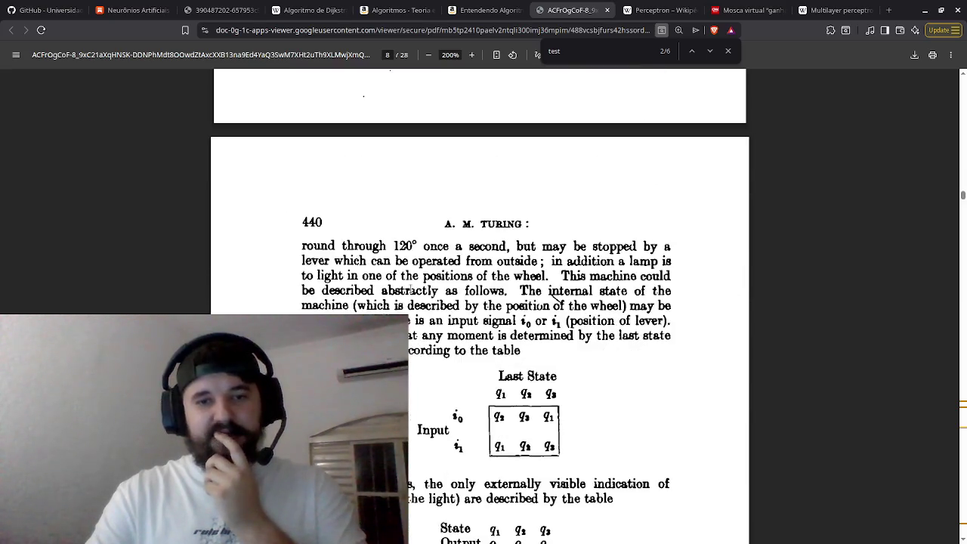
scroll(411, 289, down, 8)
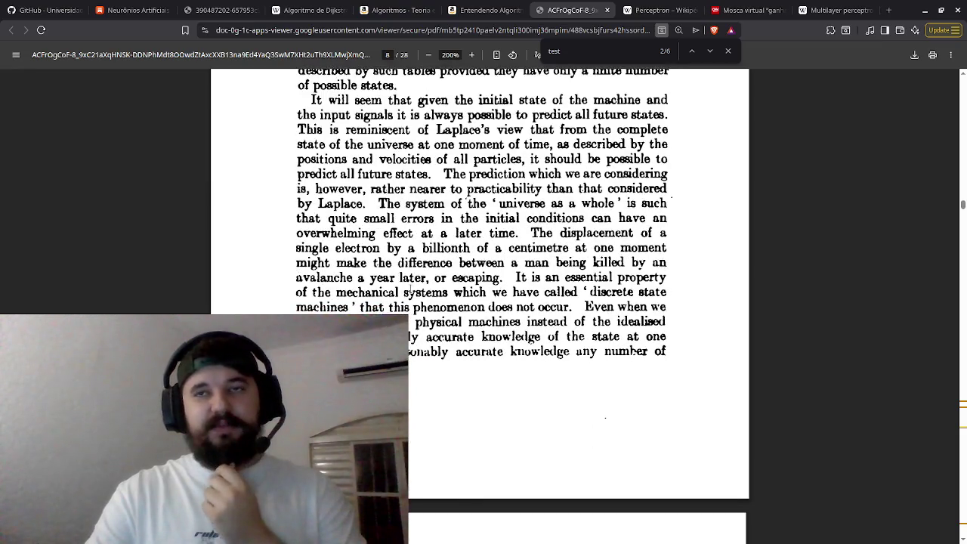
scroll(410, 289, down, 10)
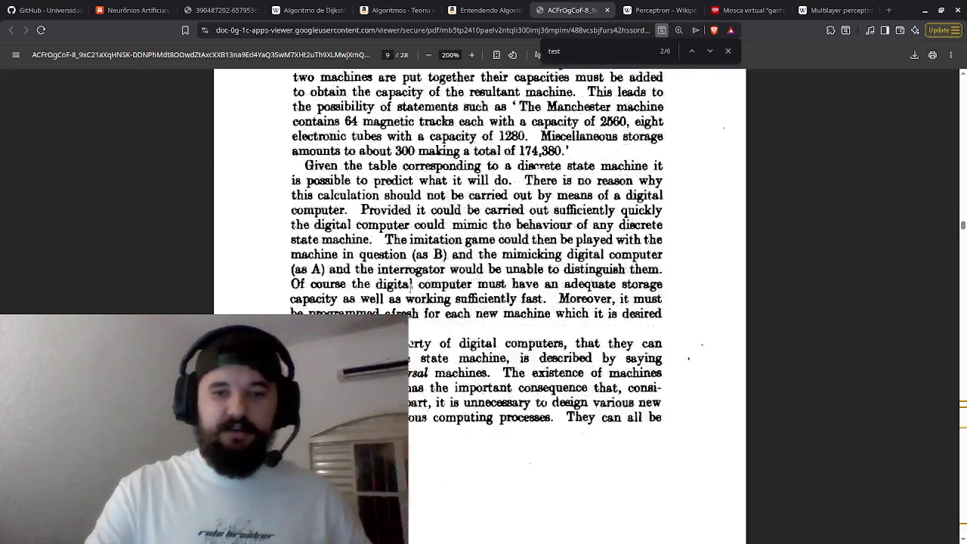
scroll(411, 288, down, 10)
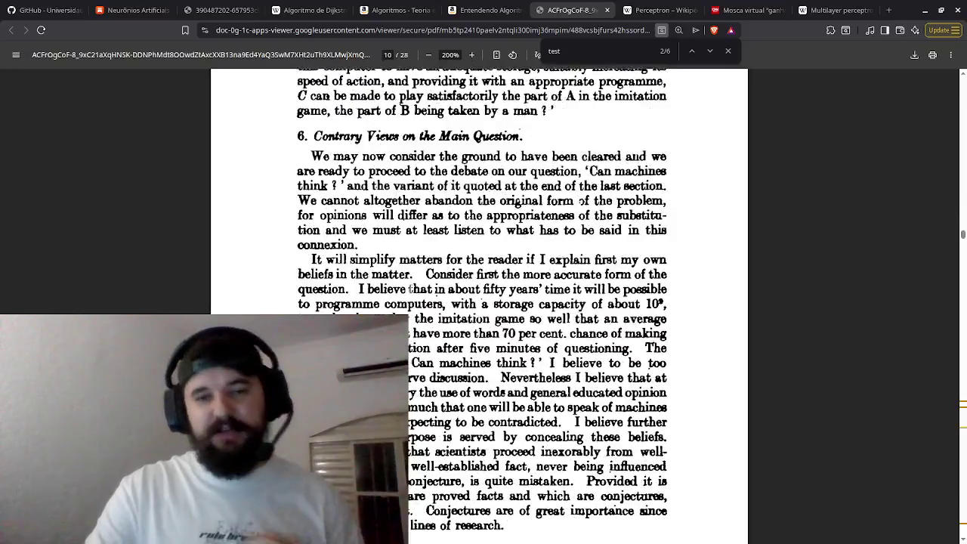
scroll(410, 289, down, 2)
scroll(411, 289, up, 1)
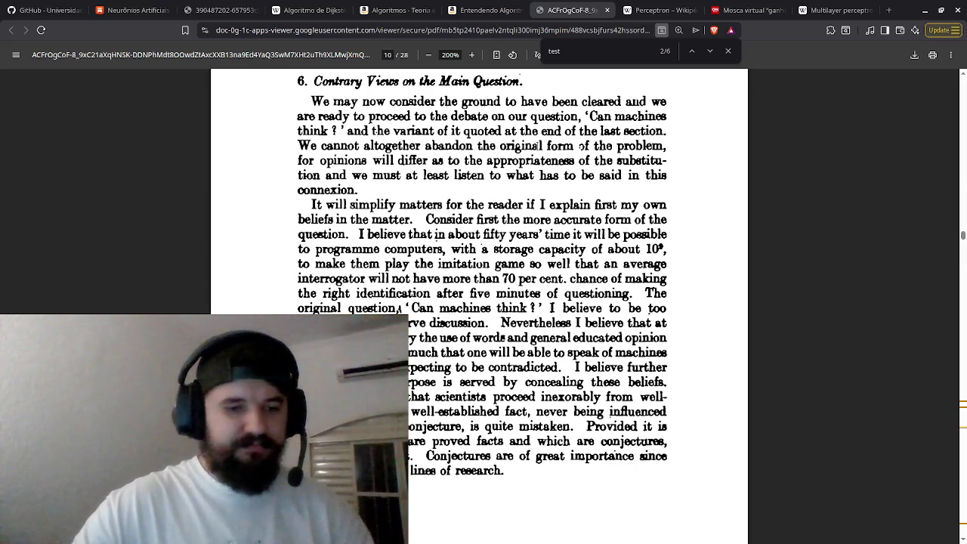
- Highlight the section 6 heading and phrases in its opening paragraph, including 'least listen to'
key(Escape)
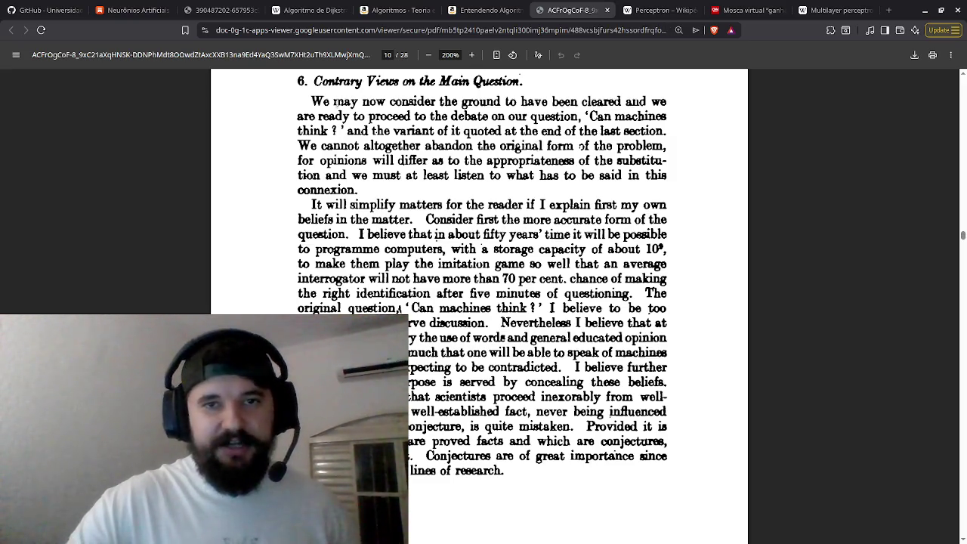
mouse_move(312, 85)
mouse_down()
mouse_move(387, 82)
mouse_move(424, 64)
mouse_move(439, 82)
mouse_move(523, 84)
mouse_up()
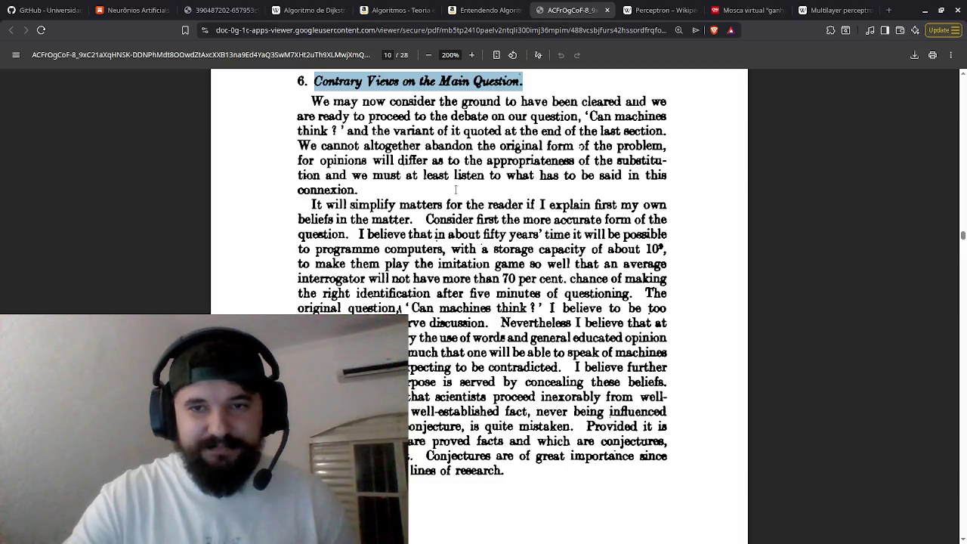
mouse_move(390, 176)
mouse_down()
mouse_move(459, 176)
mouse_move(507, 161)
mouse_up()
click(492, 166)
drag(591, 160, 568, 175)
click(516, 194)
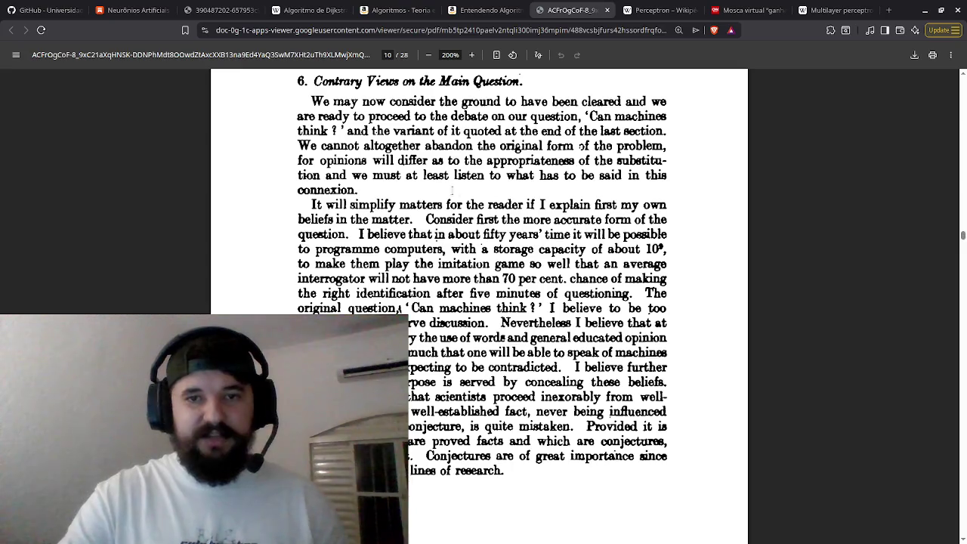
mouse_move(425, 176)
mouse_down()
mouse_move(580, 175)
mouse_move(582, 202)
mouse_move(571, 185)
mouse_up()
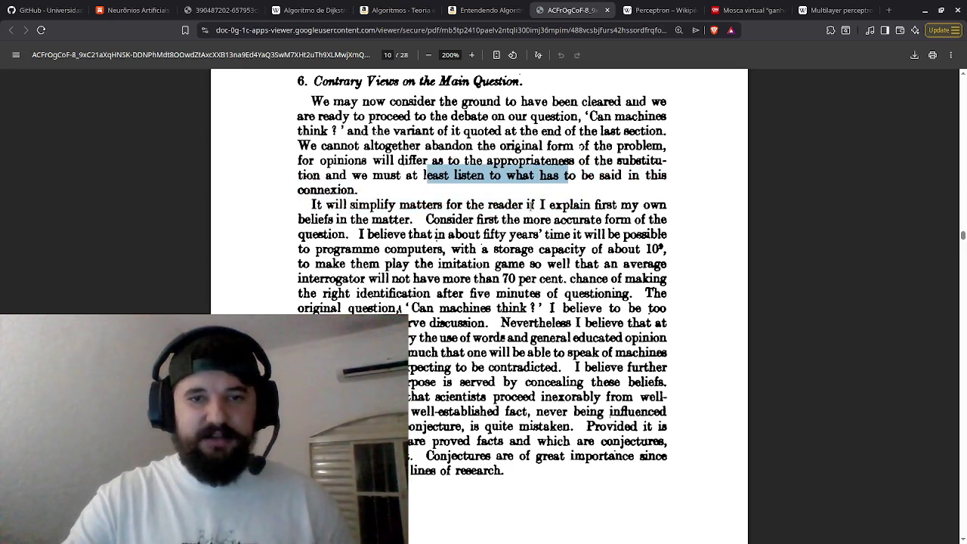
- Mark Turing's fifty-year prediction and the 70 per cent sentence
scroll(531, 204, down, 1)
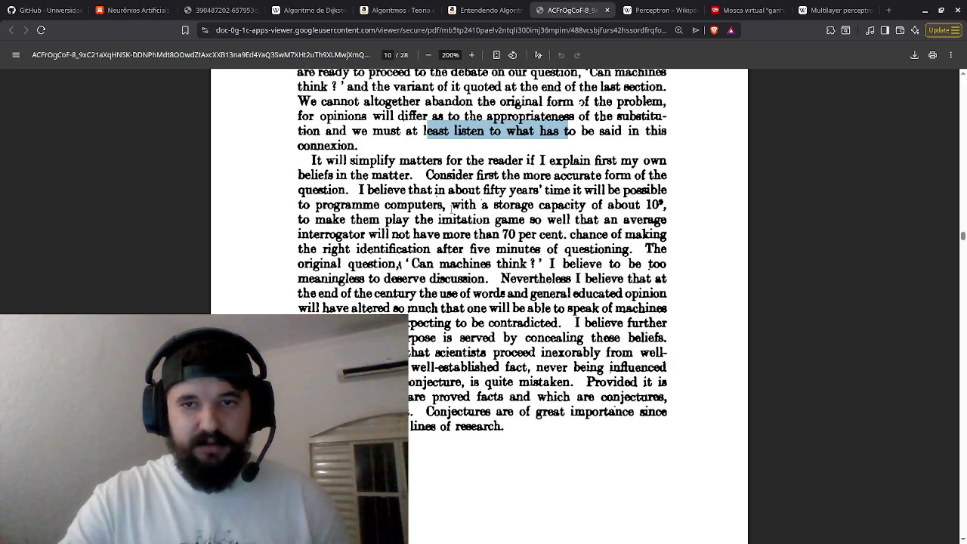
scroll(420, 218, down, 1)
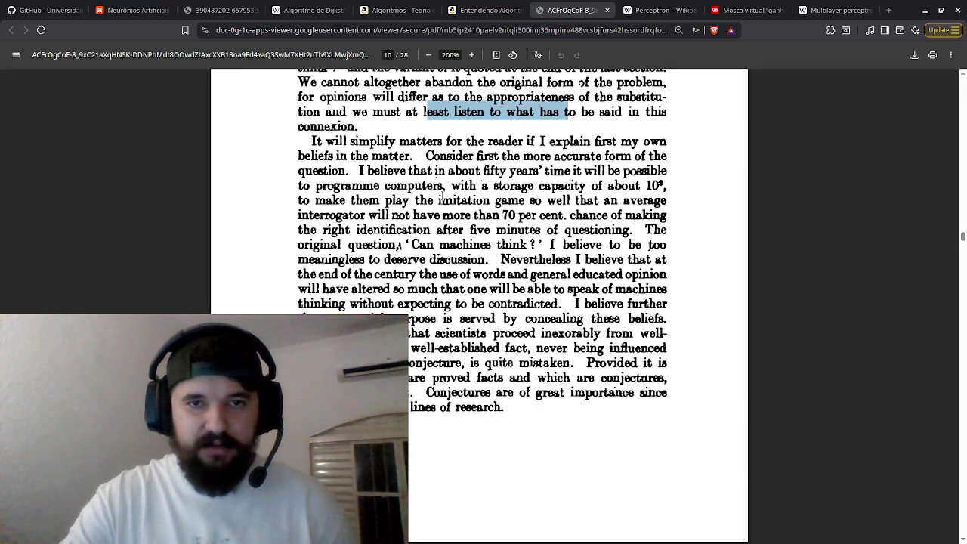
mouse_move(434, 173)
mouse_down()
mouse_move(646, 181)
mouse_move(668, 195)
mouse_up()
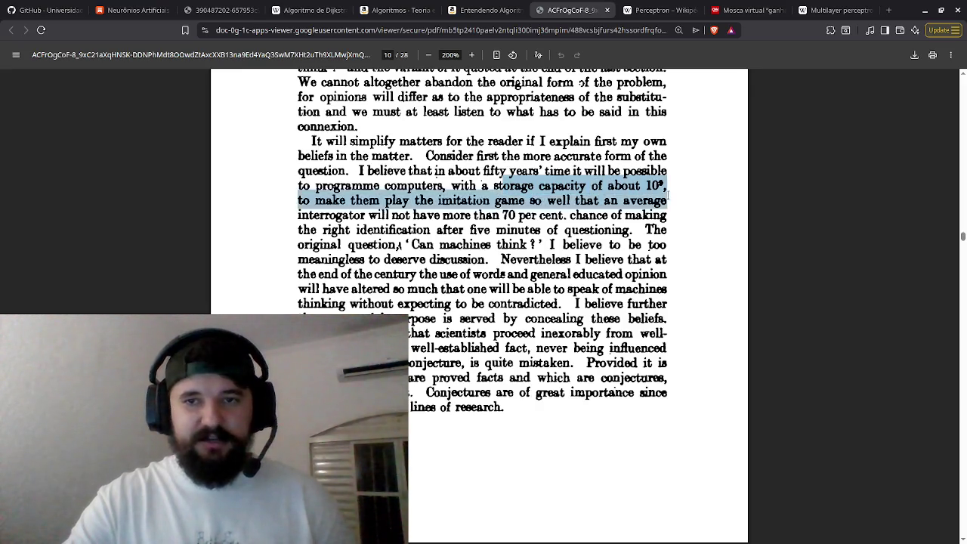
click(581, 209)
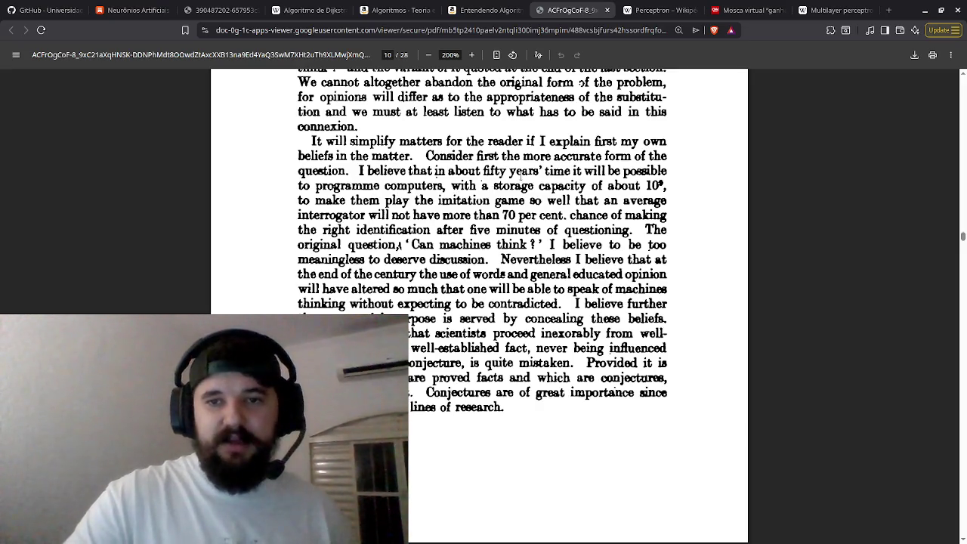
mouse_move(399, 215)
mouse_down()
mouse_move(426, 198)
mouse_move(501, 215)
mouse_move(619, 215)
mouse_move(528, 245)
mouse_up()
- On page 443, mark the opening line and the Theological Objection's sentences
scroll(498, 300, down, 5)
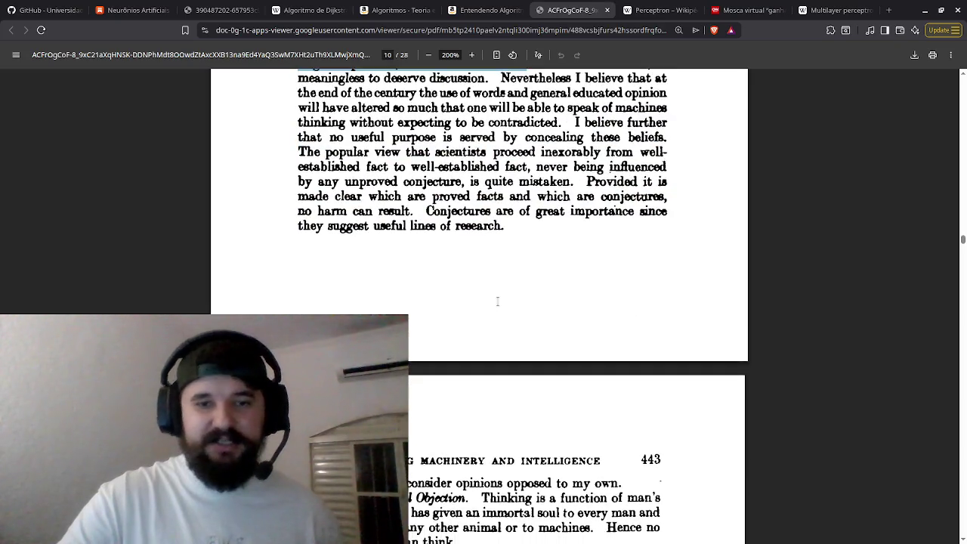
scroll(498, 300, down, 3)
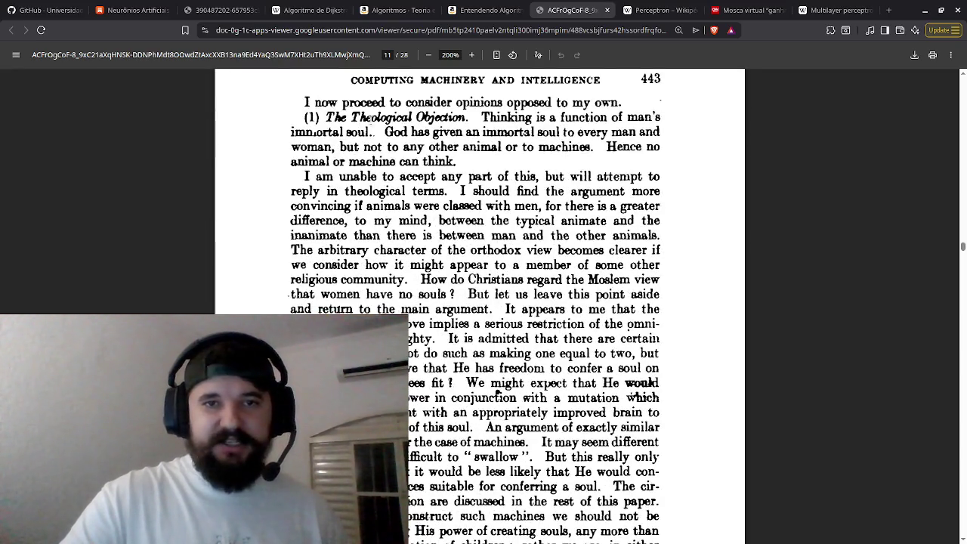
mouse_move(427, 90)
mouse_down()
mouse_move(506, 85)
mouse_move(589, 104)
mouse_up()
click(466, 166)
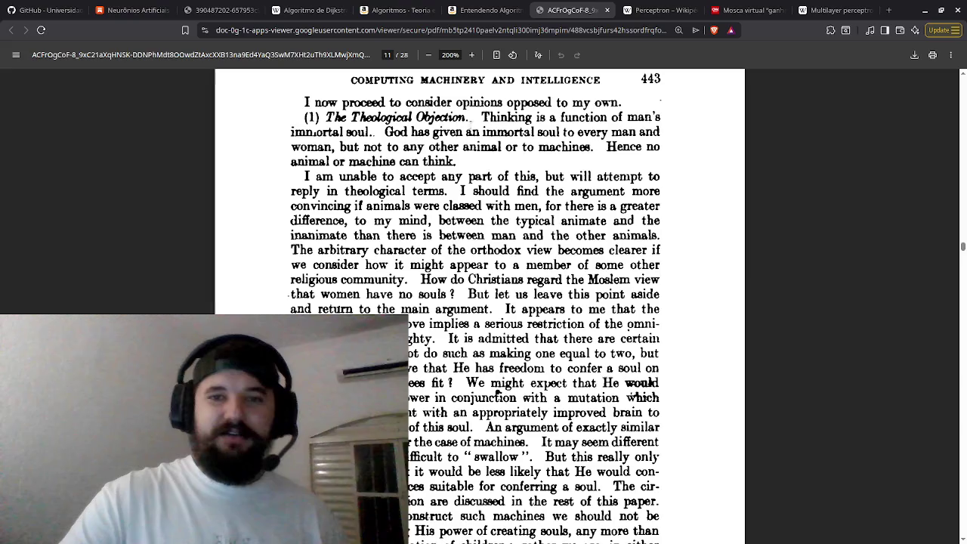
mouse_move(482, 115)
mouse_down()
mouse_move(550, 120)
mouse_move(398, 150)
mouse_move(375, 141)
mouse_move(589, 131)
mouse_move(526, 132)
mouse_move(383, 178)
mouse_move(336, 147)
mouse_move(481, 146)
mouse_move(549, 133)
mouse_move(560, 157)
mouse_up()
click(382, 132)
click(339, 147)
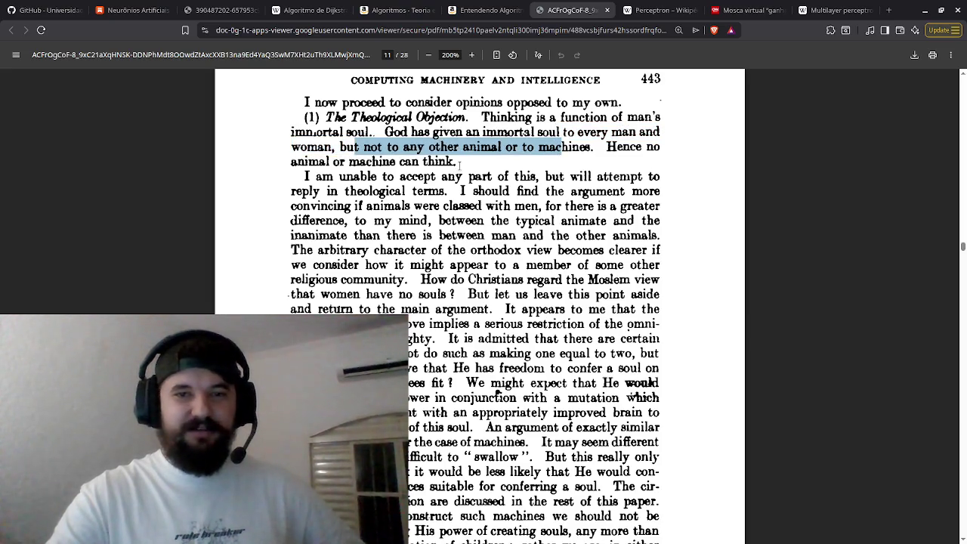
mouse_move(457, 162)
mouse_down()
mouse_move(428, 161)
mouse_move(411, 131)
mouse_up()
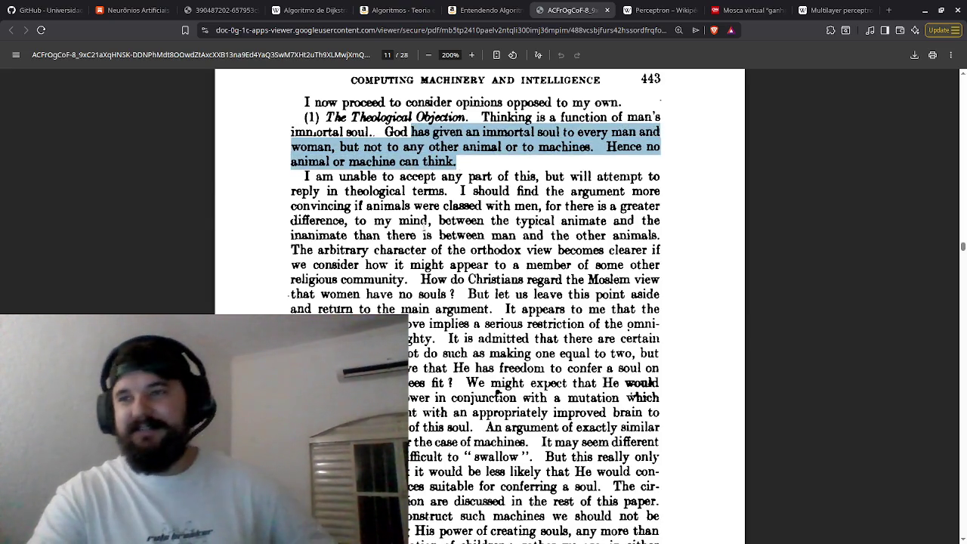
- Return to the title page, select the journal title MIND, and close the Turing paper tab
scroll(424, 259, down, 3)
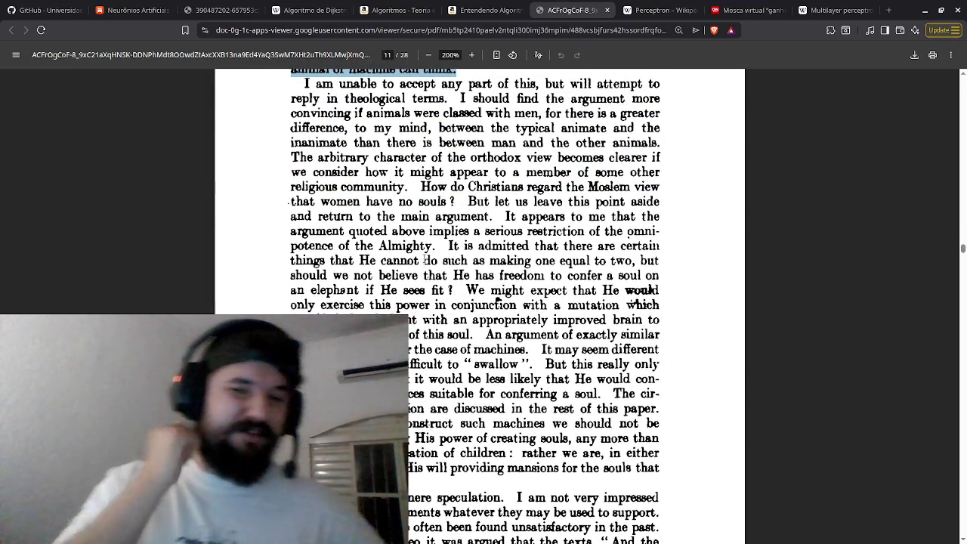
scroll(519, 299, down, 5)
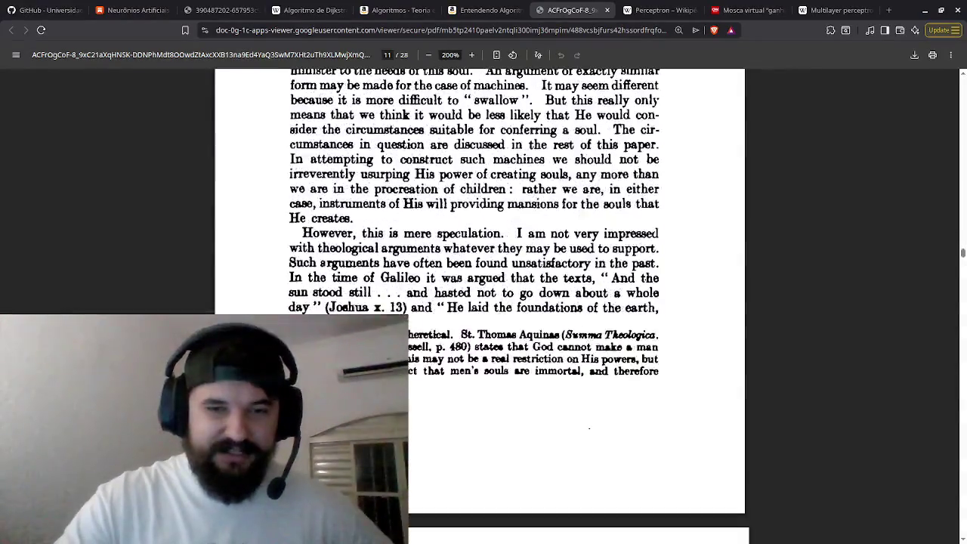
scroll(589, 428, up, 3)
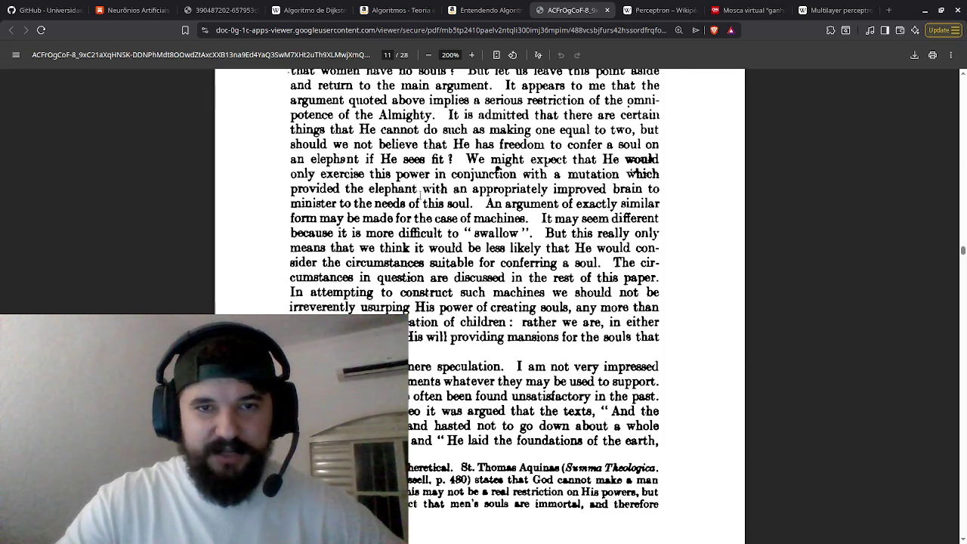
scroll(424, 203, up, 1)
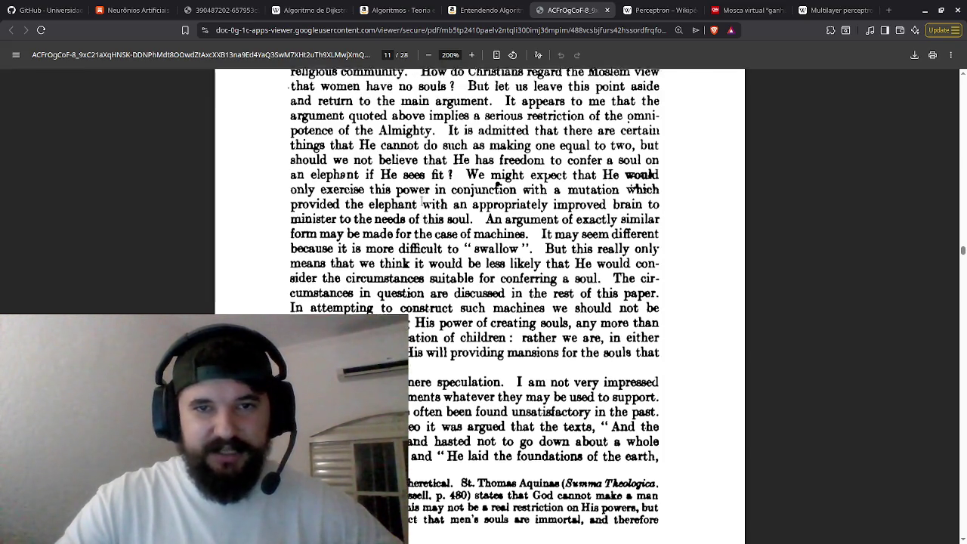
scroll(422, 200, up, 1)
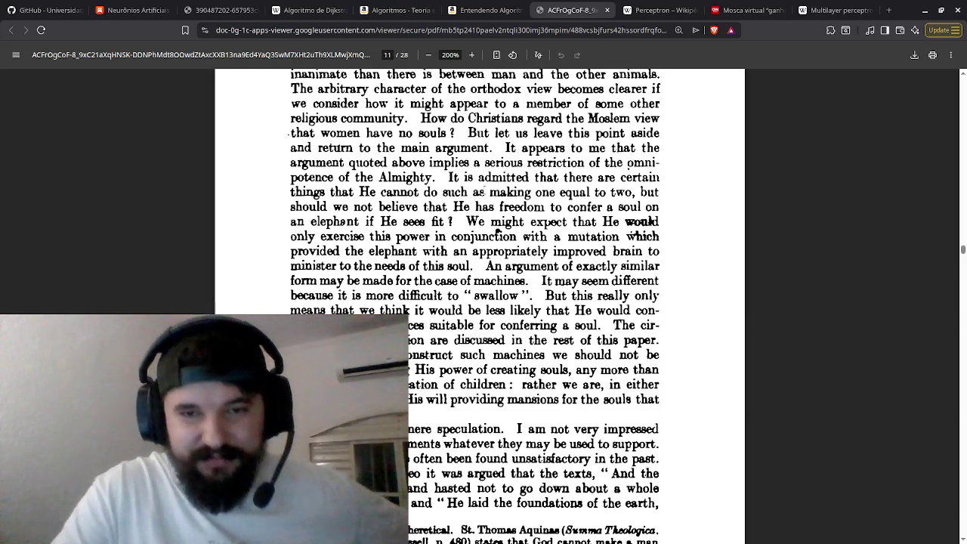
scroll(428, 405, down, 3)
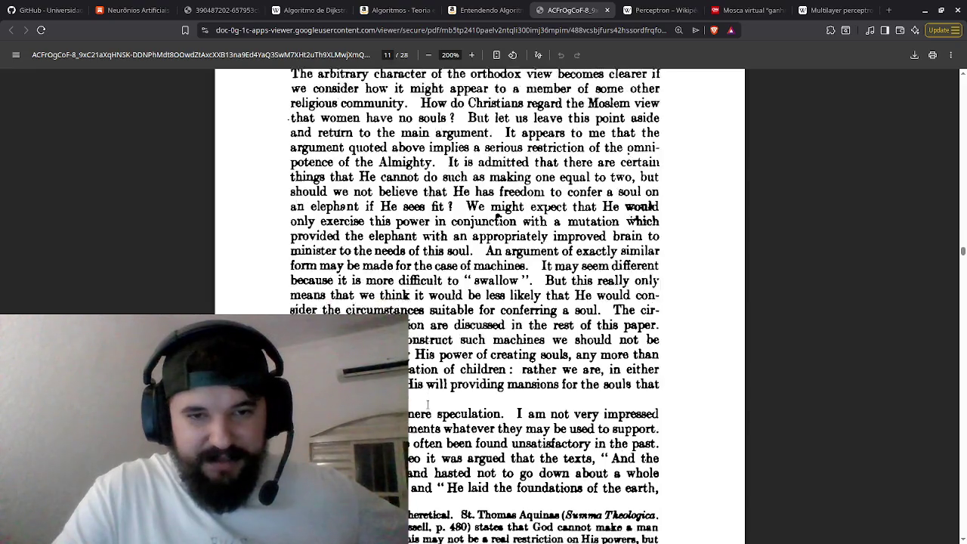
scroll(430, 396, down, 8)
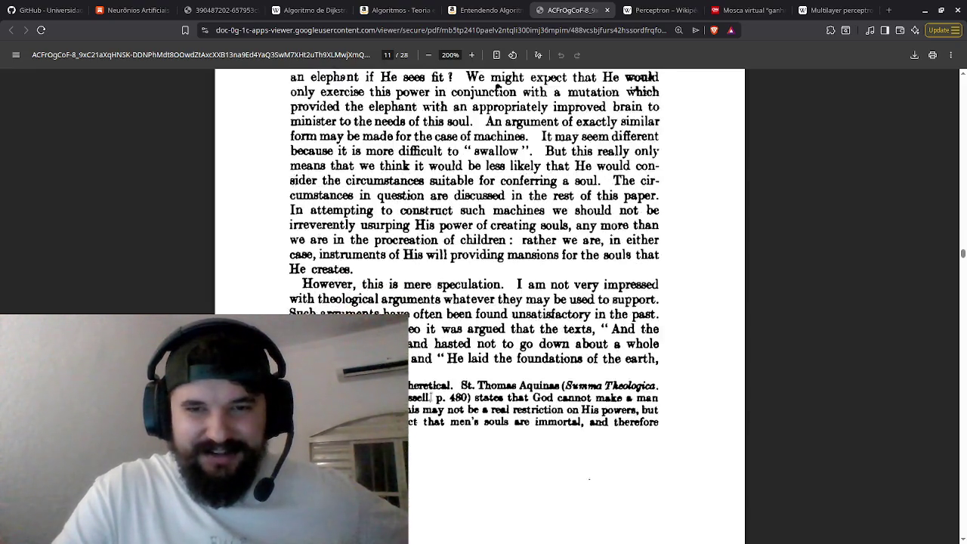
scroll(430, 398, down, 5)
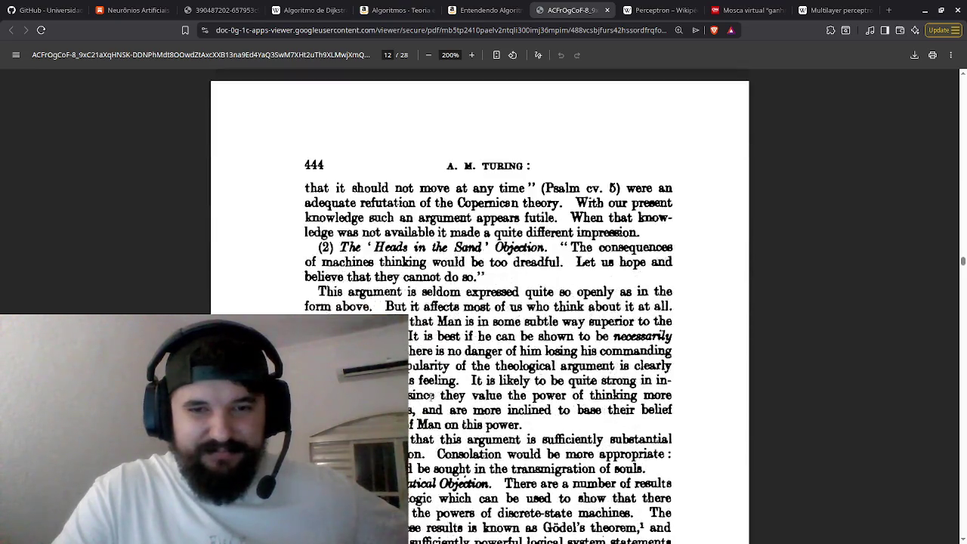
scroll(430, 395, down, 17)
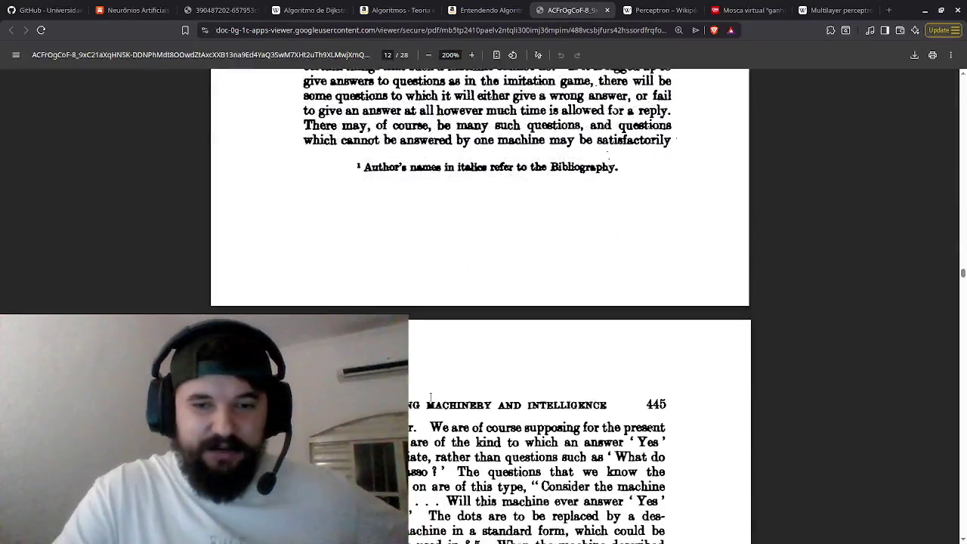
scroll(430, 393, down, 6)
scroll(430, 394, up, 18)
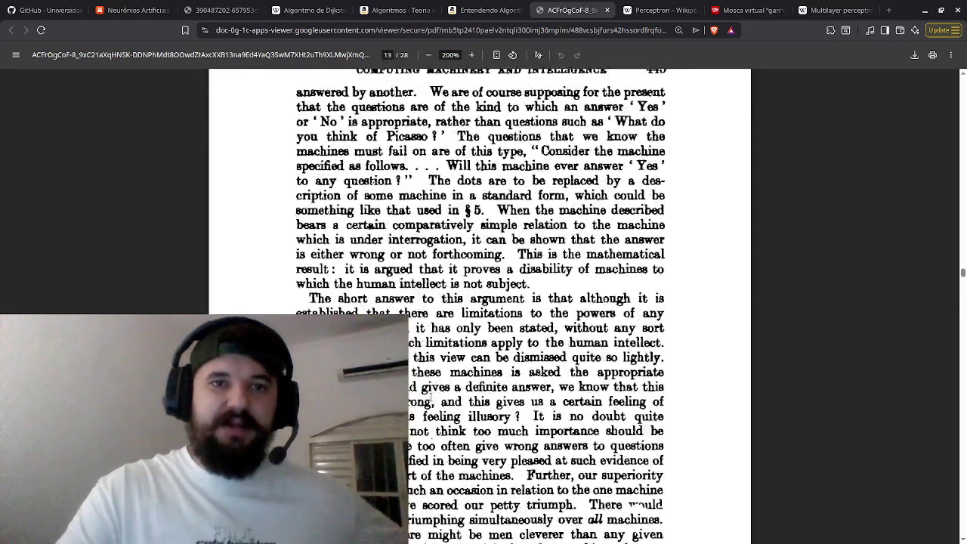
scroll(430, 394, up, 20)
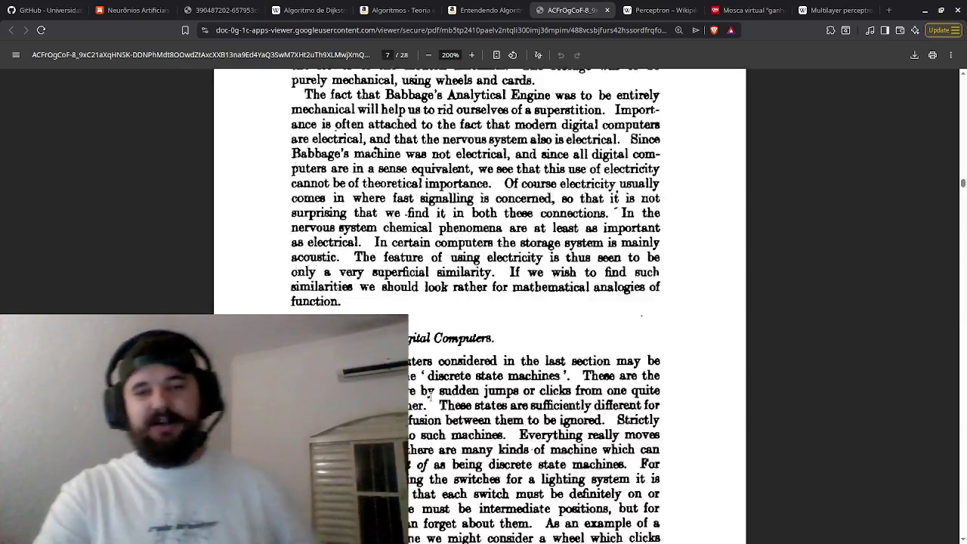
scroll(430, 394, up, 20)
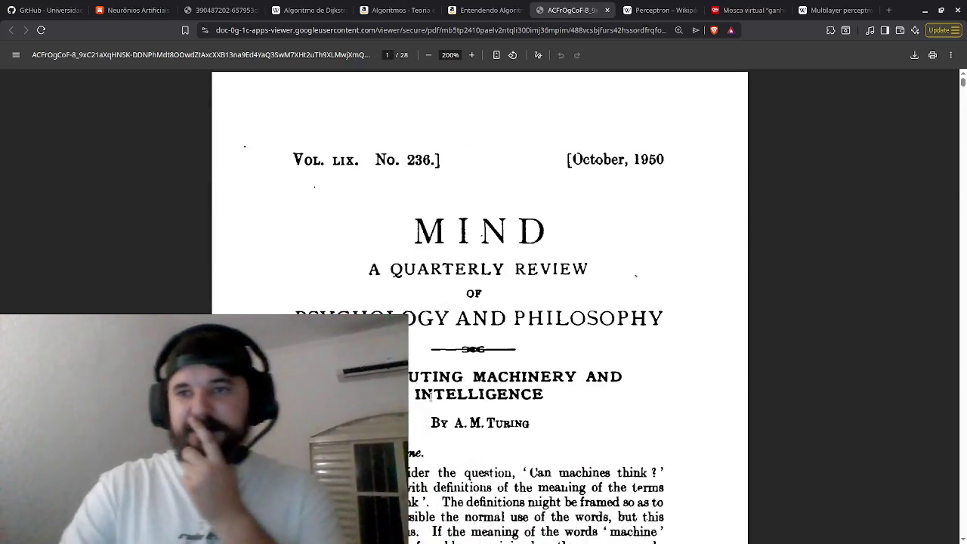
mouse_move(411, 254)
mouse_down()
mouse_move(446, 240)
mouse_move(491, 274)
mouse_move(534, 257)
mouse_up()
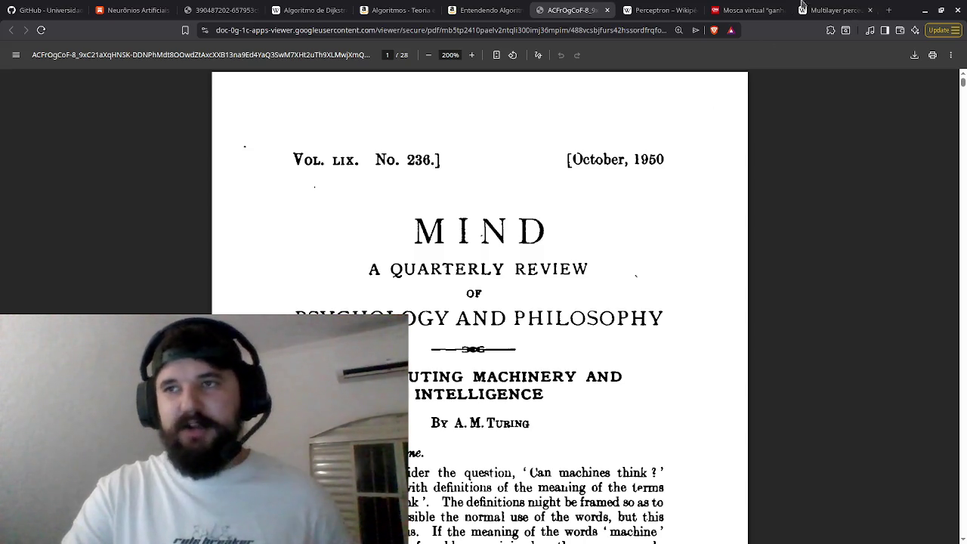
click(608, 11)
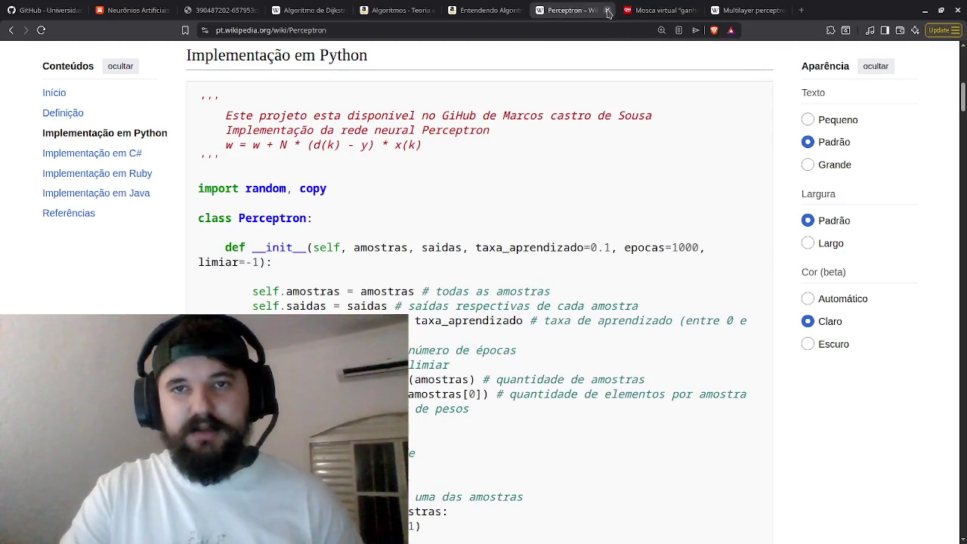
- Close the Perceptron, CNN, Multilayer perceptron, book, Dijkstra and curriculum tabs; maximize the game of life search
click(607, 11)
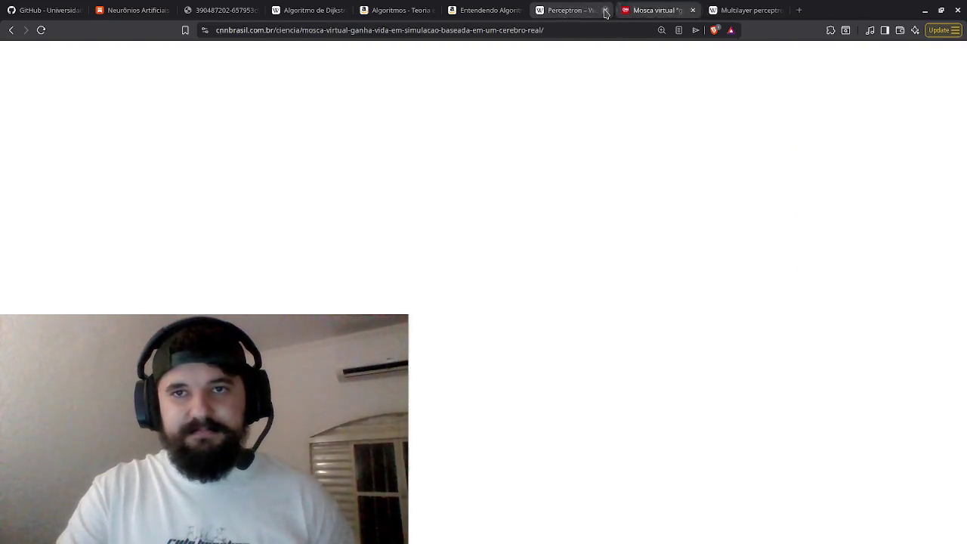
click(606, 11)
click(606, 10)
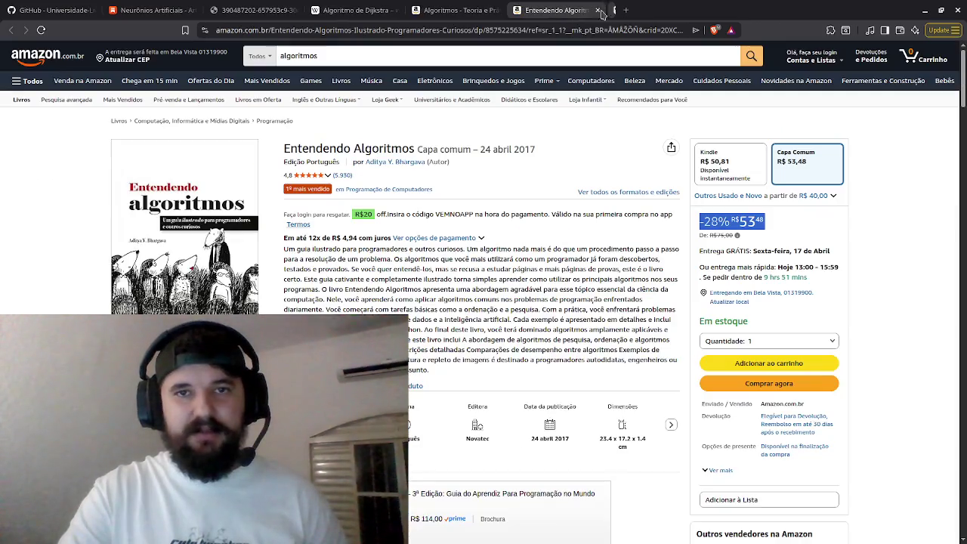
mouse_move(586, 100)
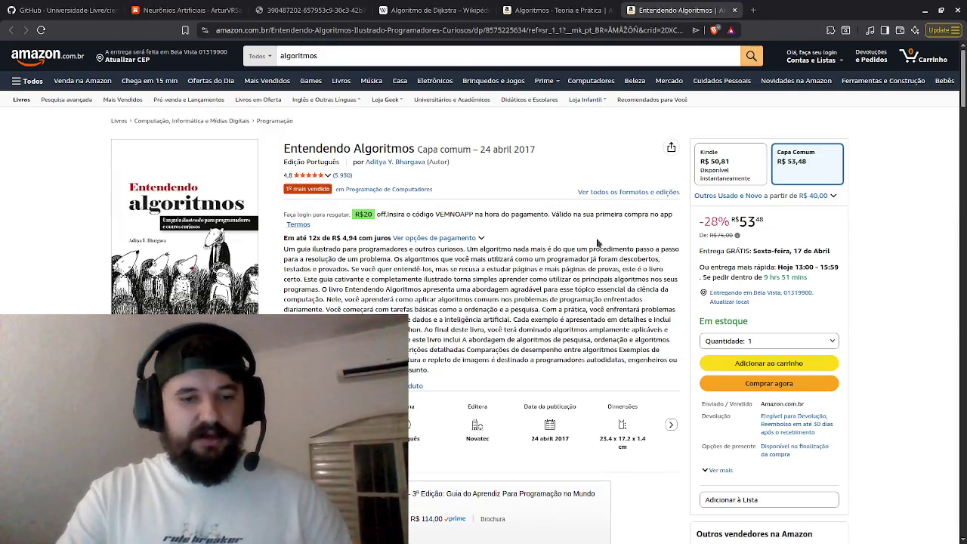
key(ctrl+w)
key(ctrl+w)
key(ctrl+w)
key(ctrl+w)
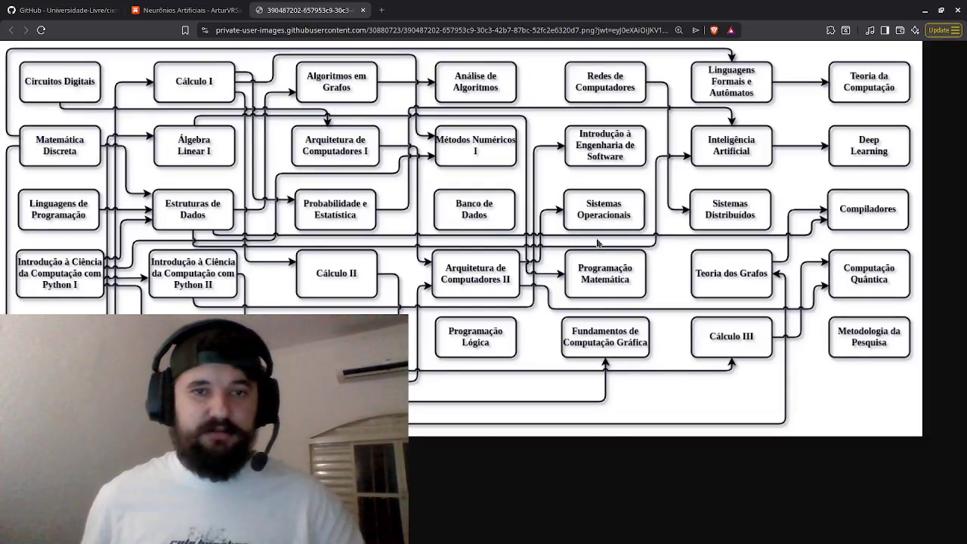
key(ctrl+w)
key(ctrl+w)
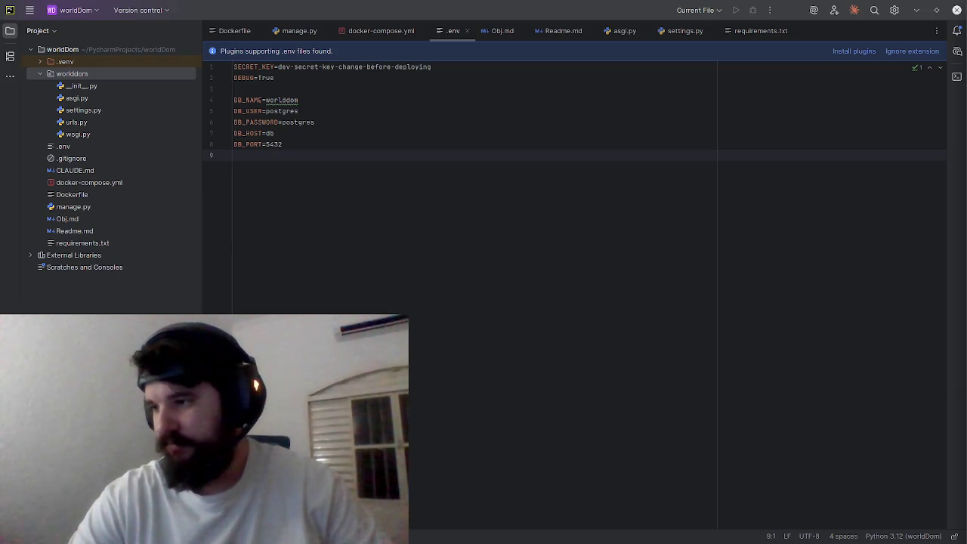
mouse_move(966, 121)
mouse_down()
mouse_move(557, 144)
mouse_move(508, 4)
mouse_up()
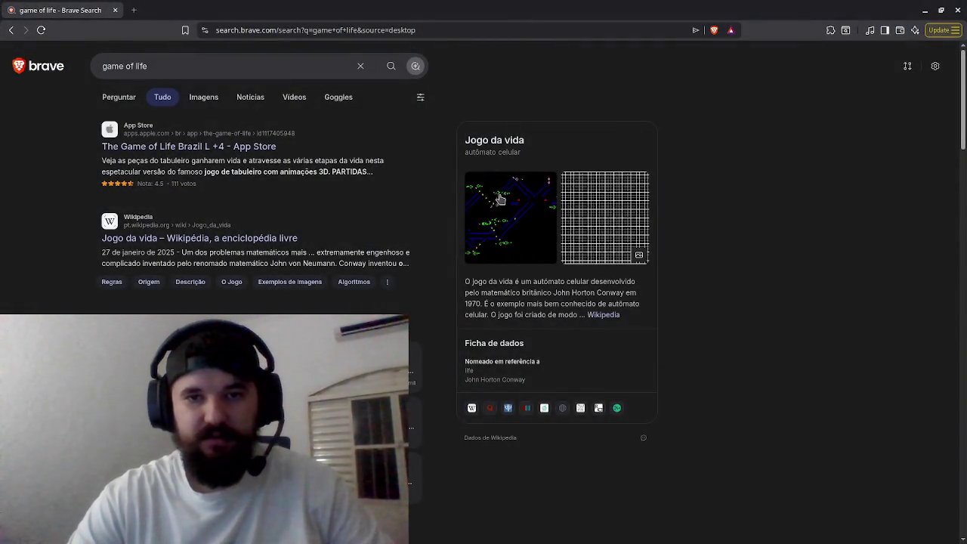
- Open the Jogo da vida image results, preview the animation, and visit its Wikipedia article
click(499, 202)
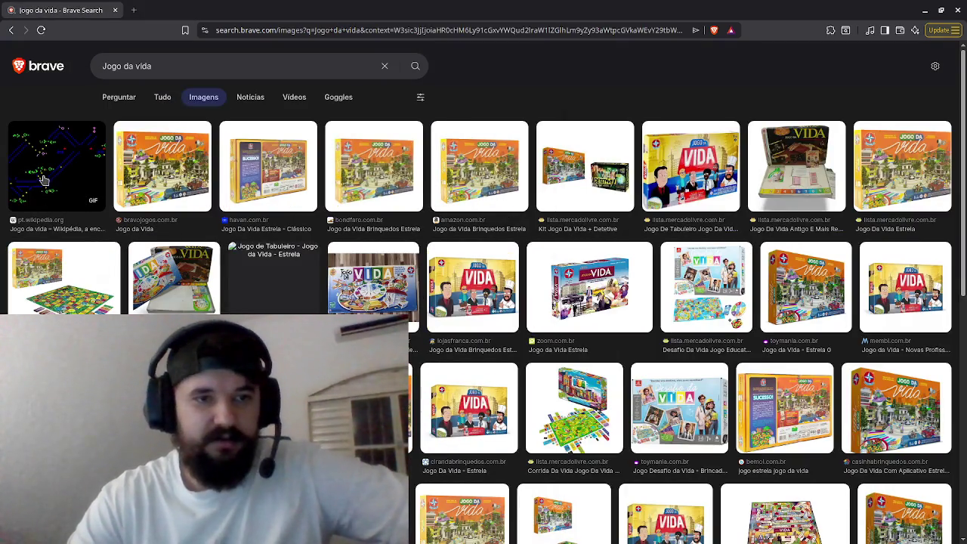
click(44, 181)
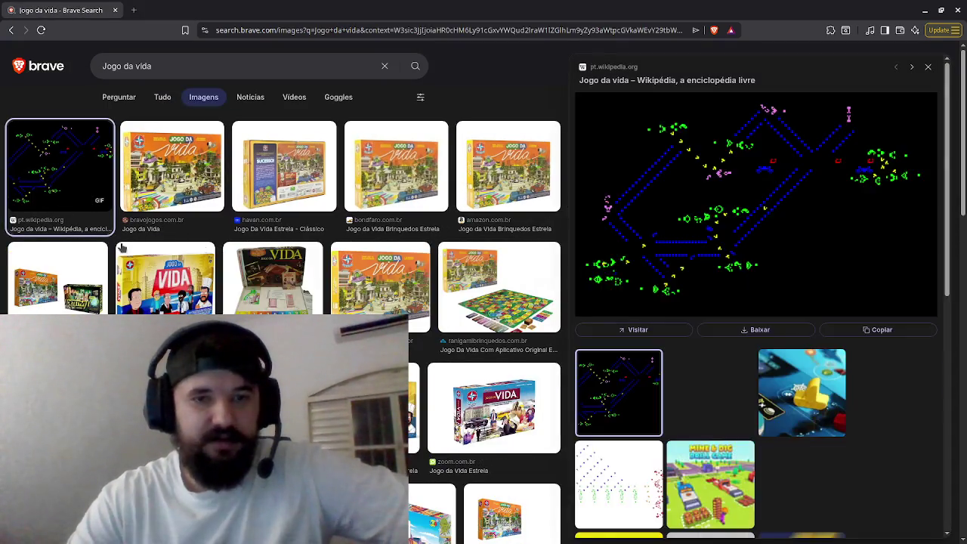
click(671, 332)
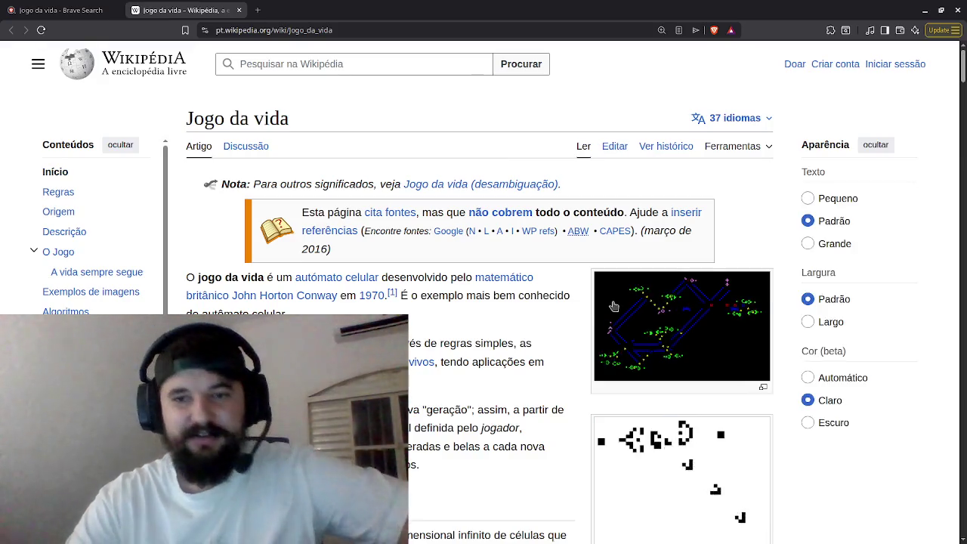
- Open the Color_coded_racetrack_large_channel.gif animation in Wikipedia's media viewer
click(658, 302)
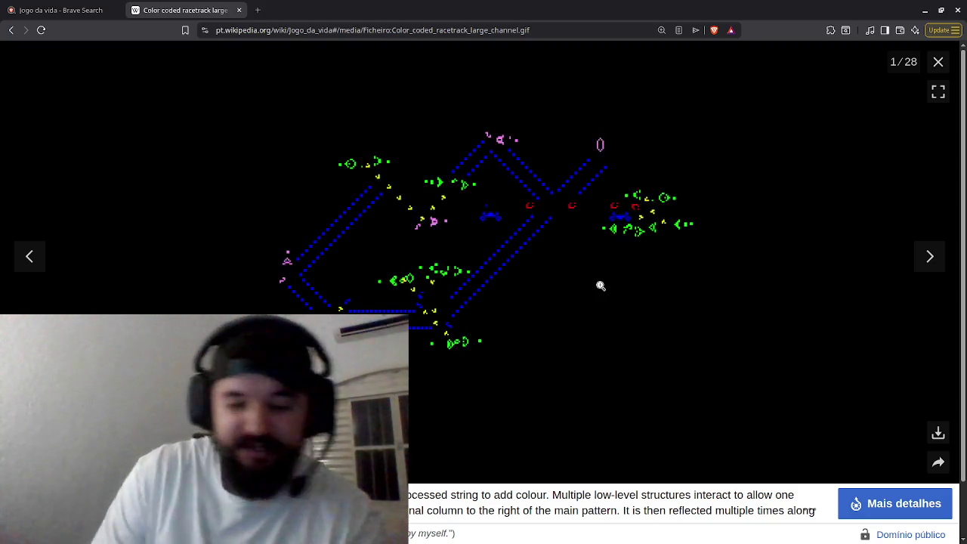
key(super)
key(super)
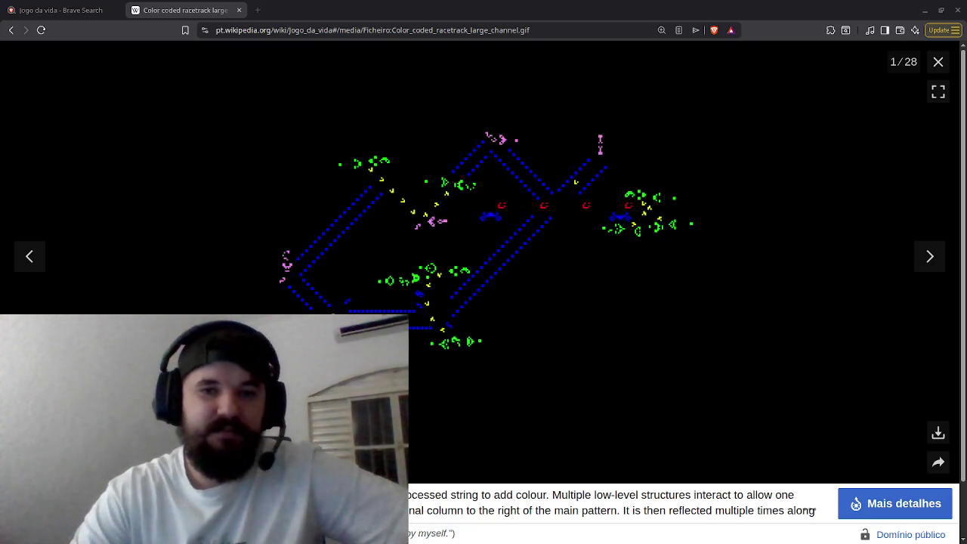
- Search Brave for 'ocr' in a new tab and skim the results
click(257, 9)
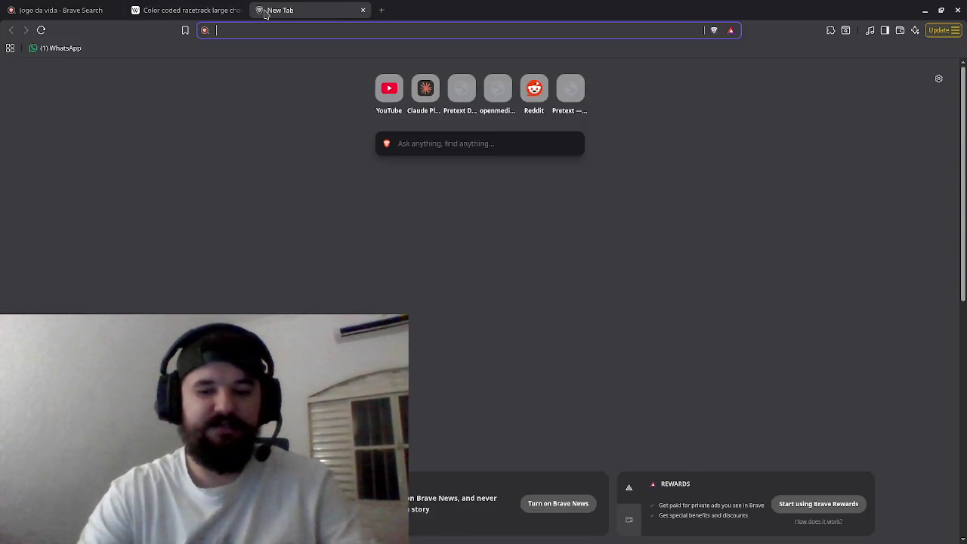
text(ocr)
key(Return)
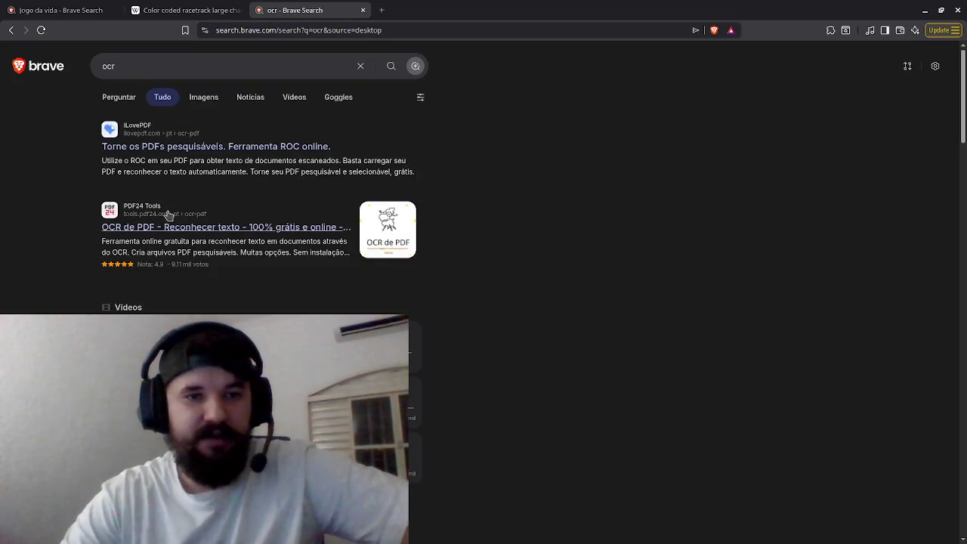
scroll(169, 215, down, 10)
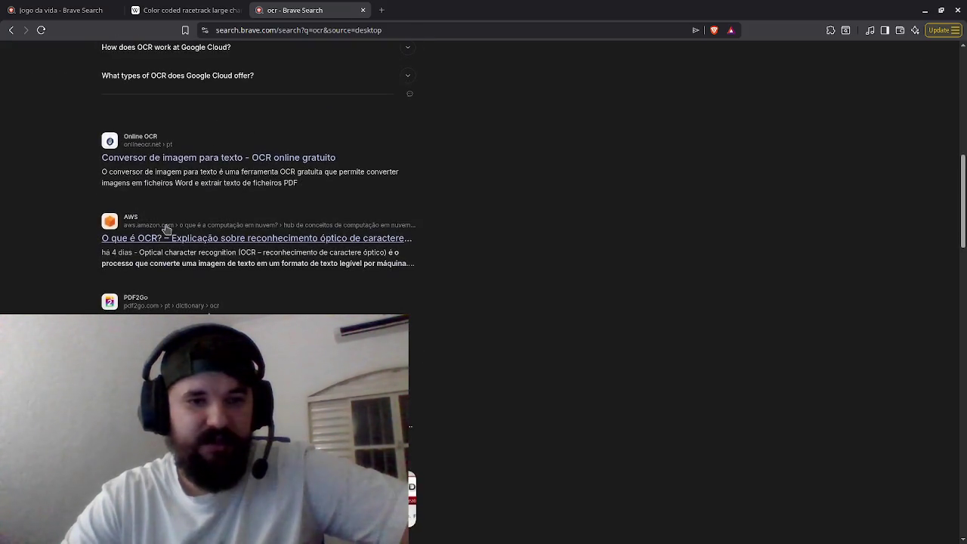
scroll(167, 228, up, 10)
- Refine to 'ocr wikipedia', open the Optical character recognition article and play its portable scanner video
click(215, 62)
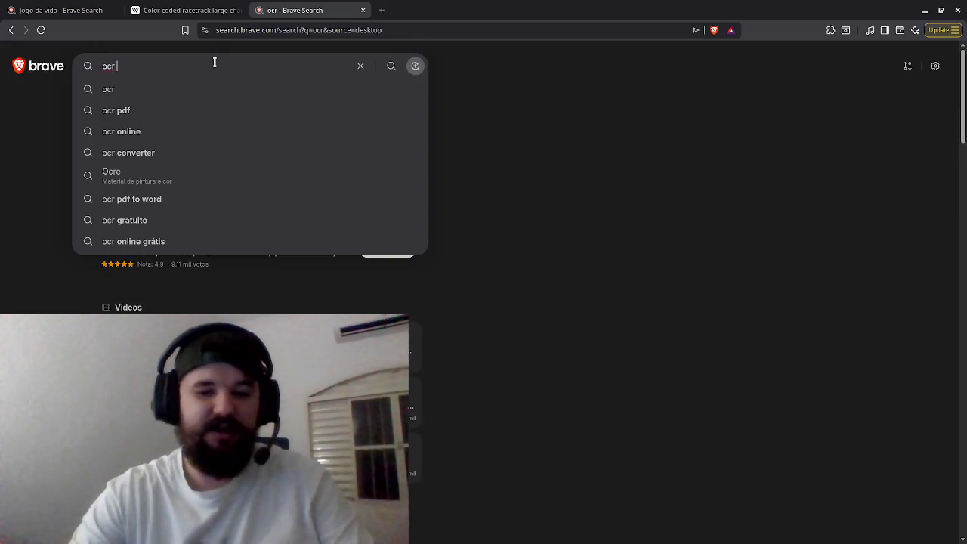
text(wikipedia)
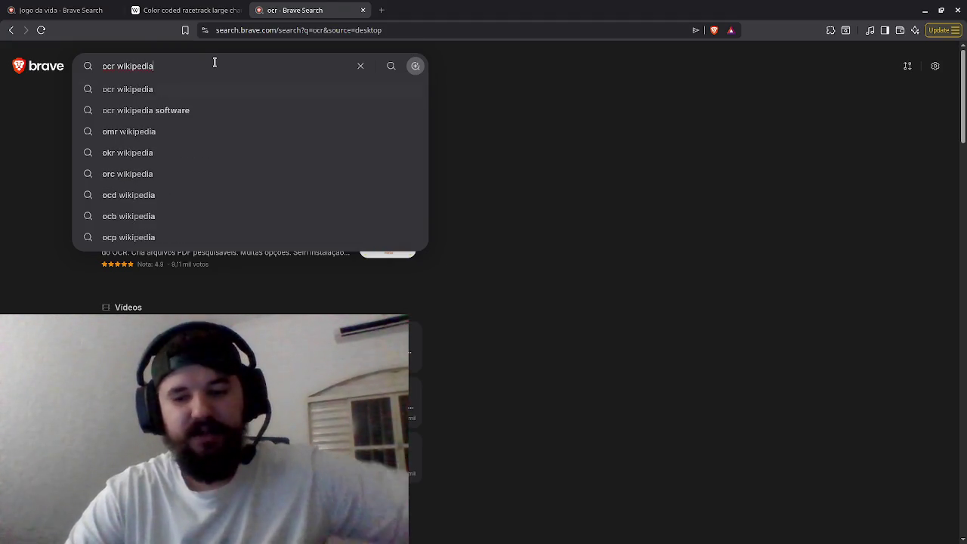
key(Down)
key(Return)
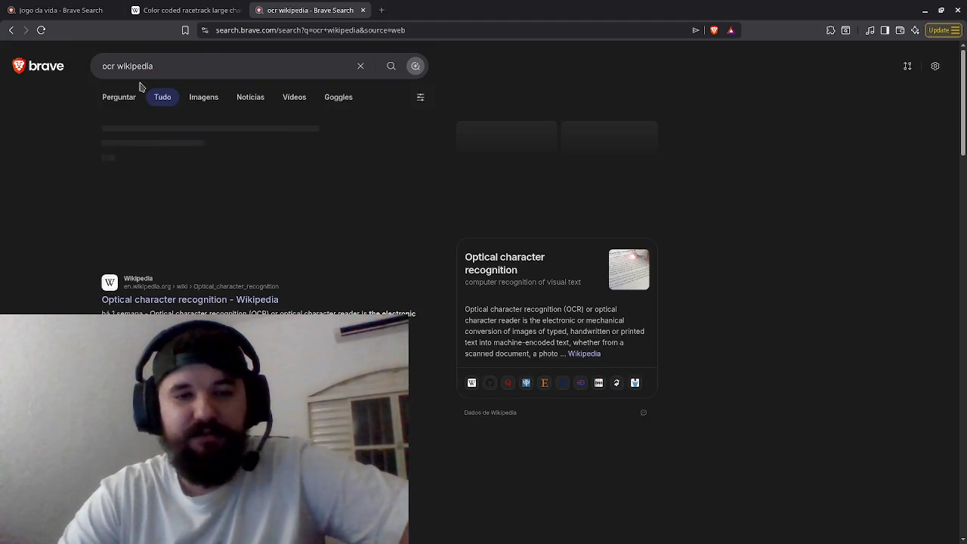
click(190, 300)
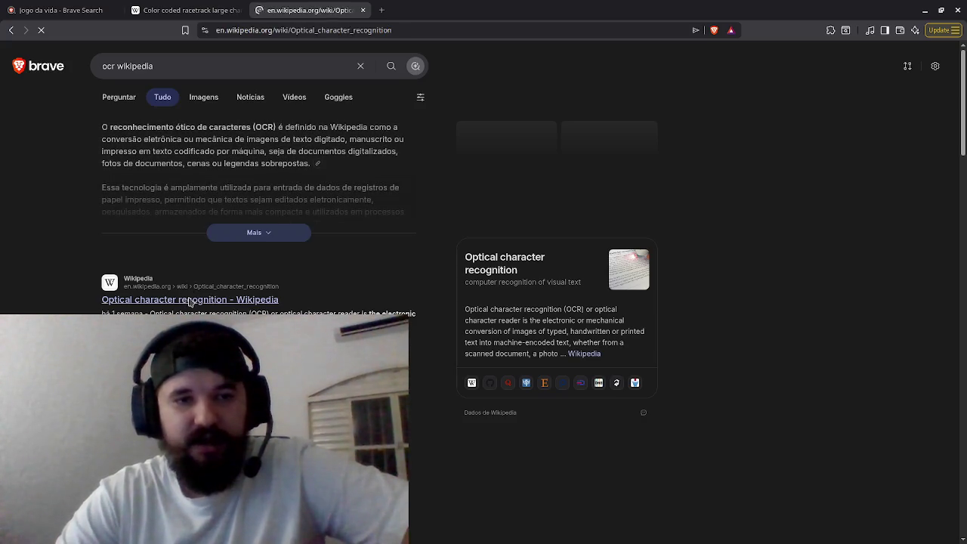
click(672, 229)
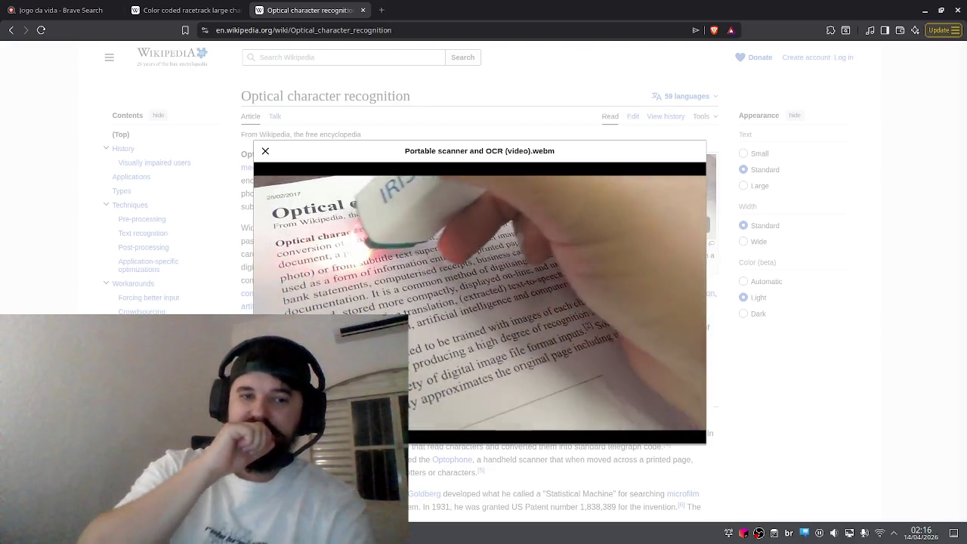
- Close the portable scanner OCR video overlay to return to the article
mouse_move(435, 376)
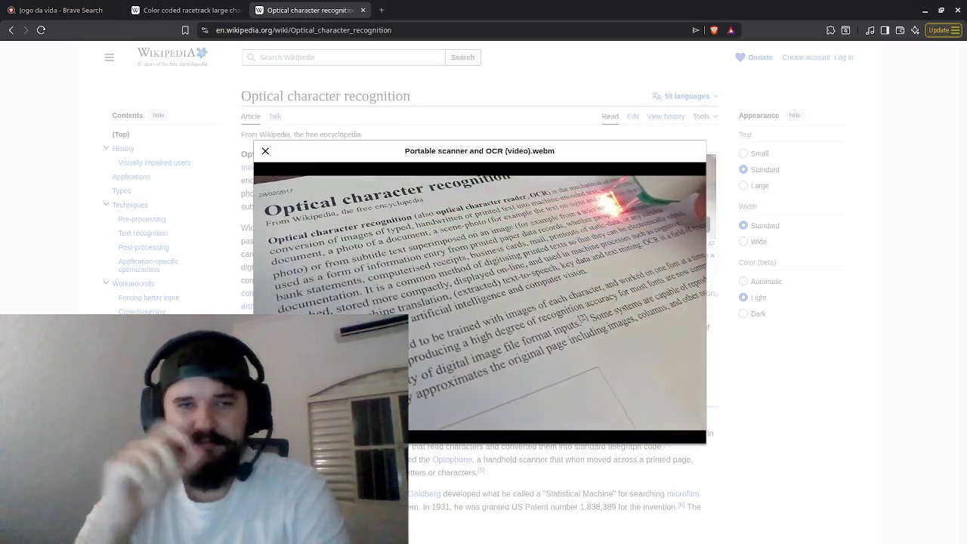
click(265, 151)
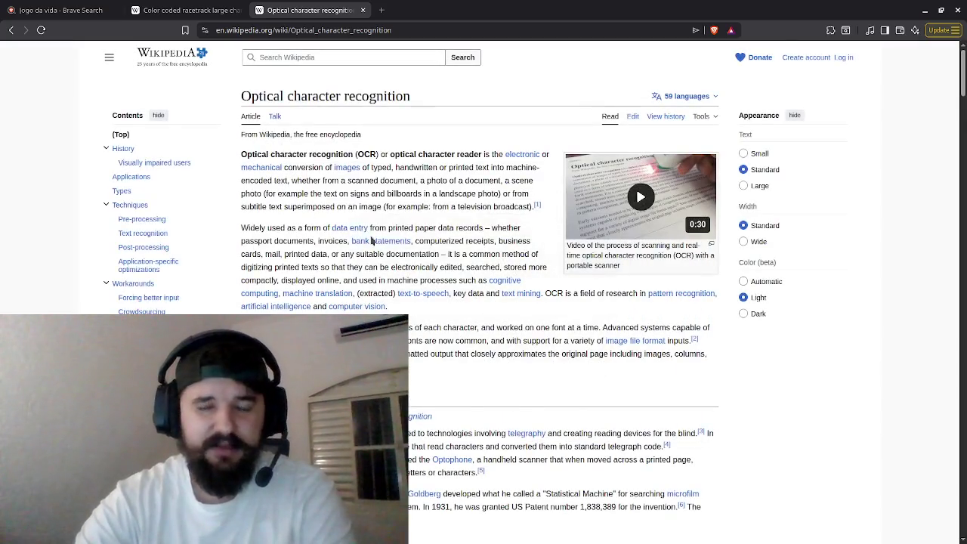
- Open the 'Handwriting movement analysis' article from Techniques, then go back to the OCR article
scroll(371, 241, down, 20)
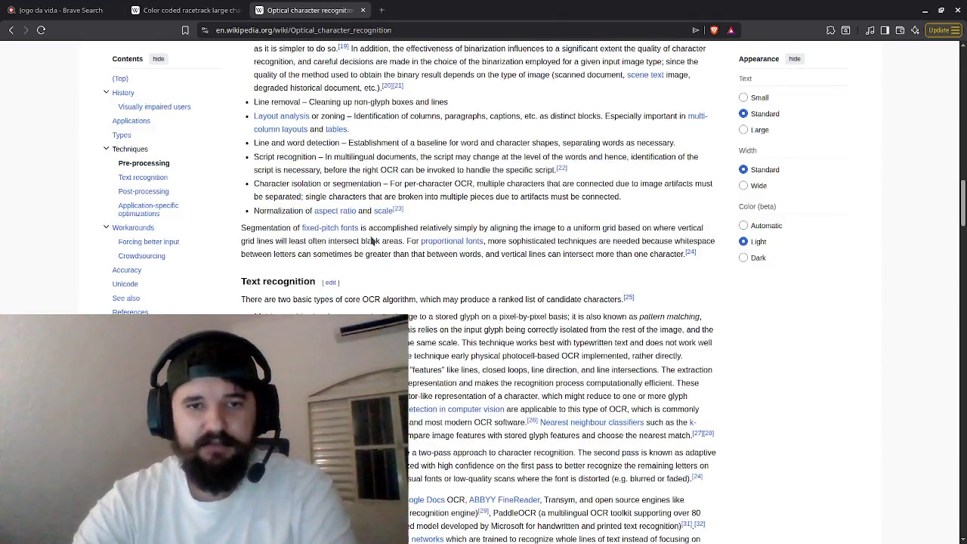
scroll(371, 240, up, 5)
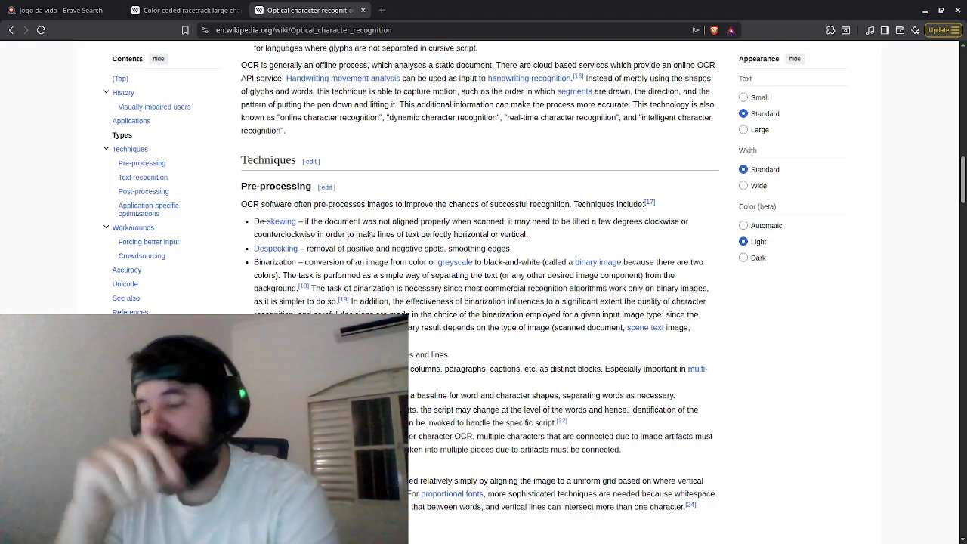
mouse_move(299, 83)
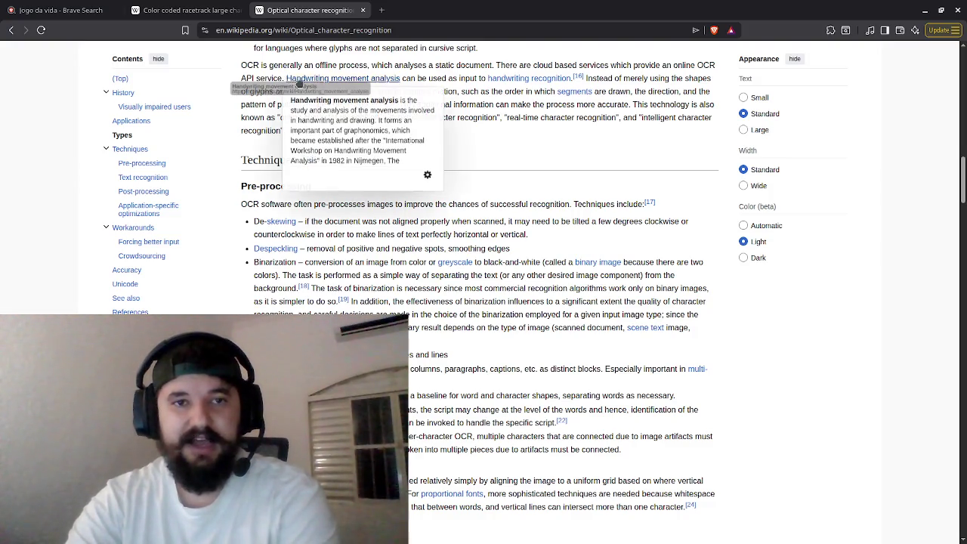
mouse_move(285, 79)
mouse_down()
mouse_move(377, 91)
mouse_move(400, 79)
mouse_up()
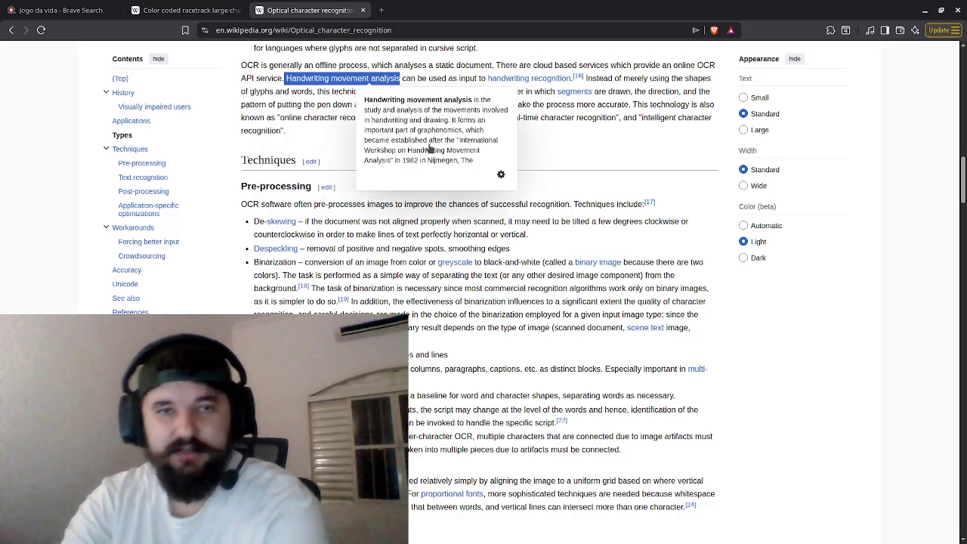
click(429, 149)
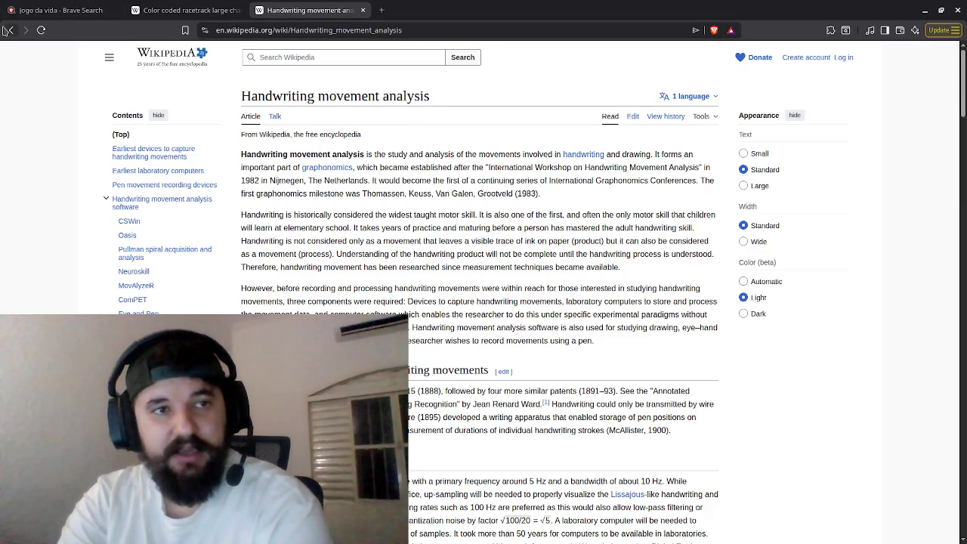
click(8, 30)
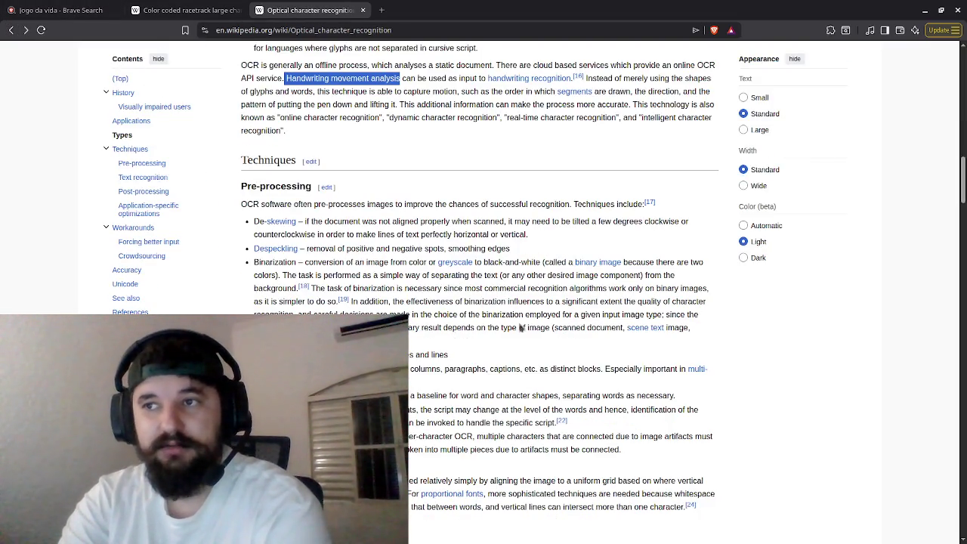
- Read down the OCR article to Accuracy, then switch to the Game of Life racetrack tab
scroll(621, 505, down, 3)
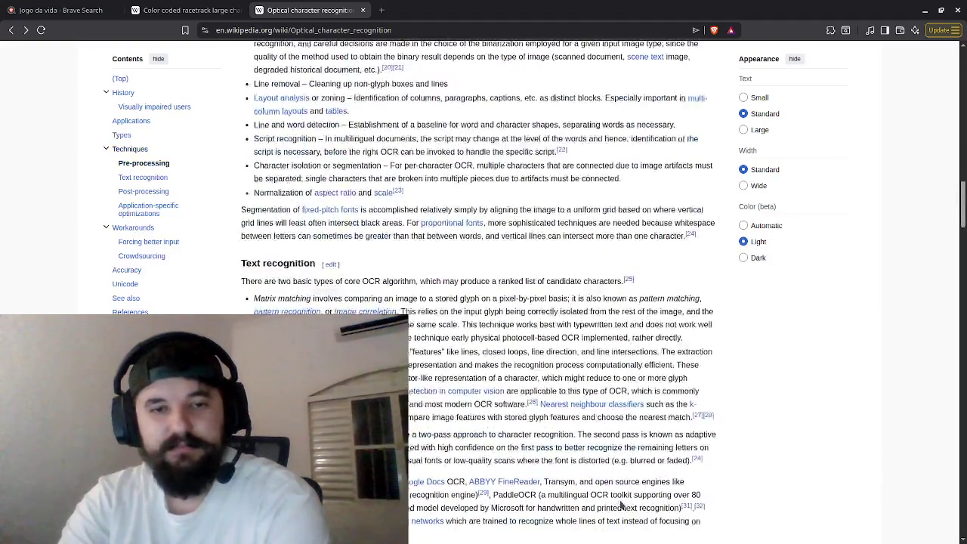
scroll(621, 505, down, 4)
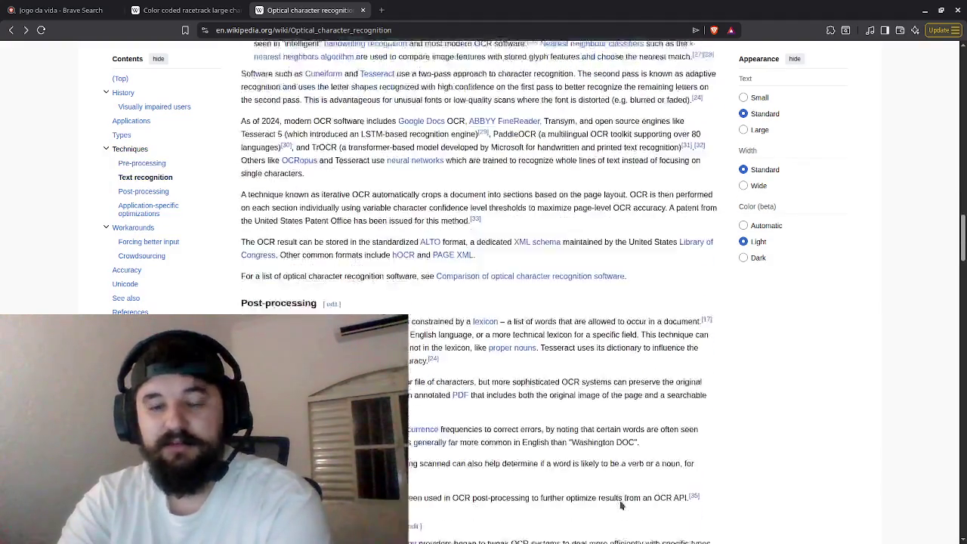
scroll(621, 505, down, 12)
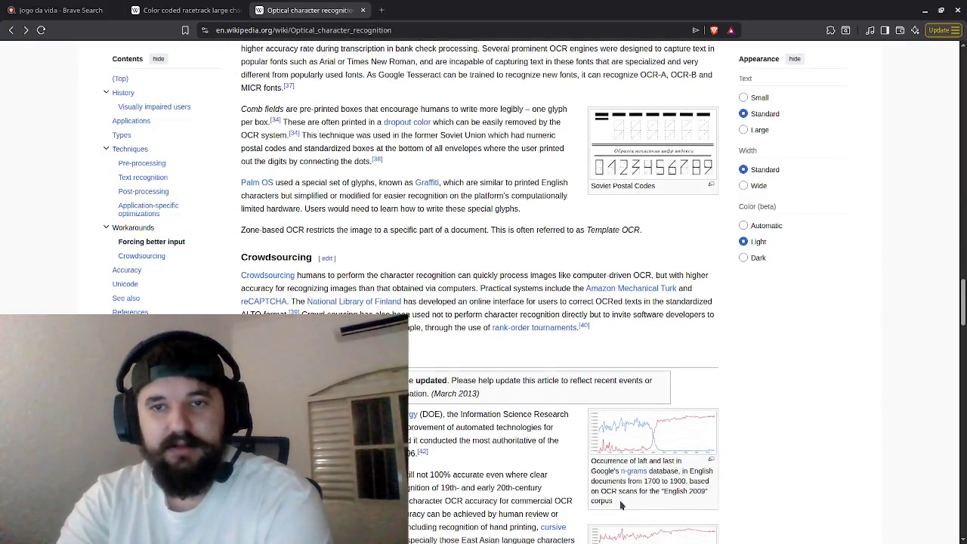
scroll(621, 505, up, 3)
scroll(621, 505, down, 4)
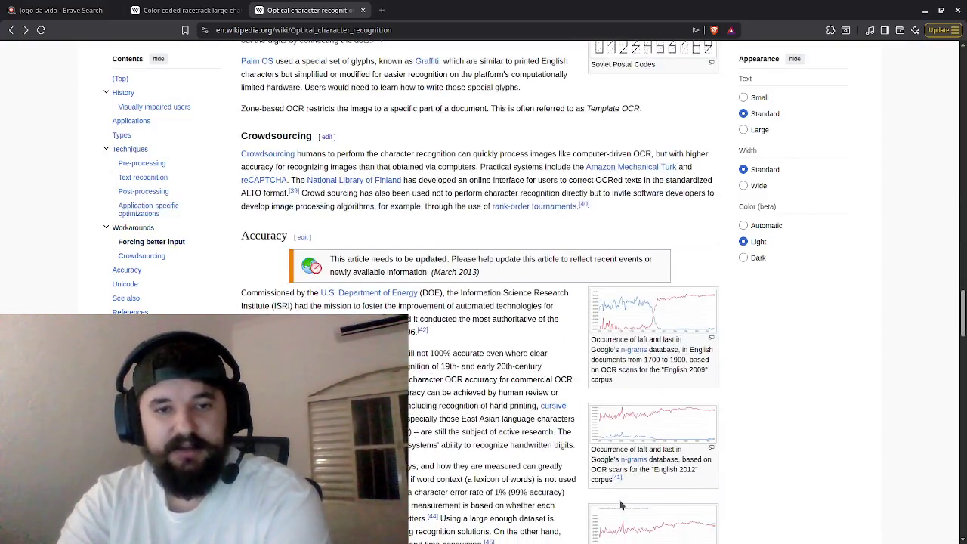
scroll(621, 505, down, 2)
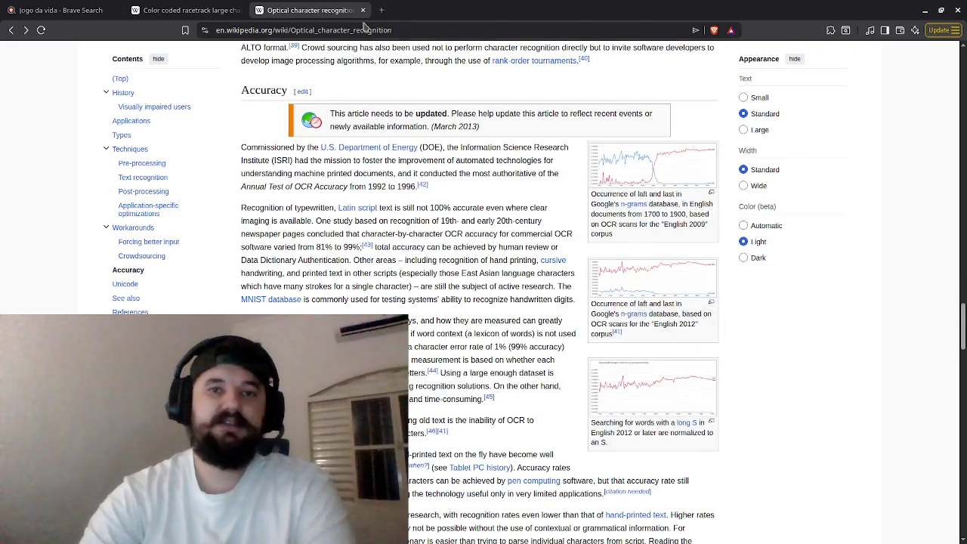
click(248, 9)
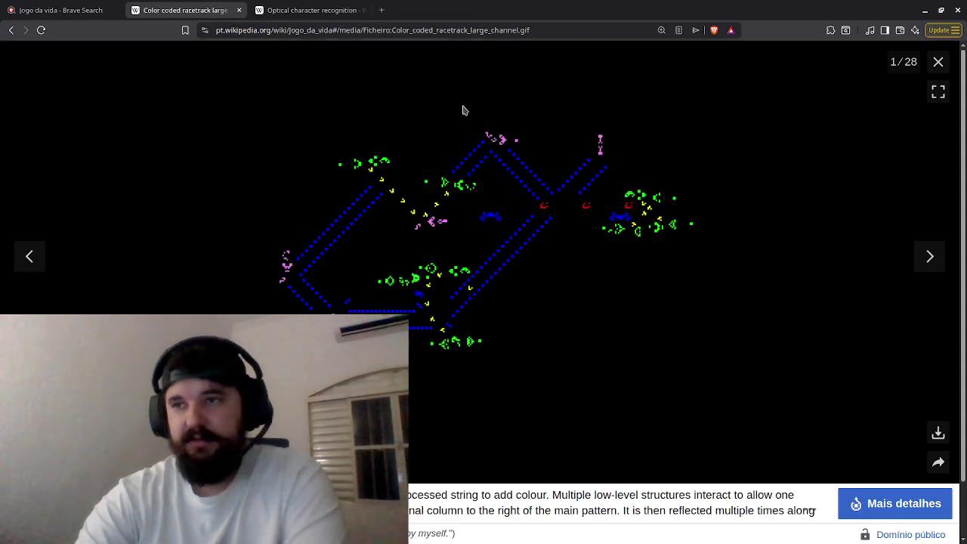
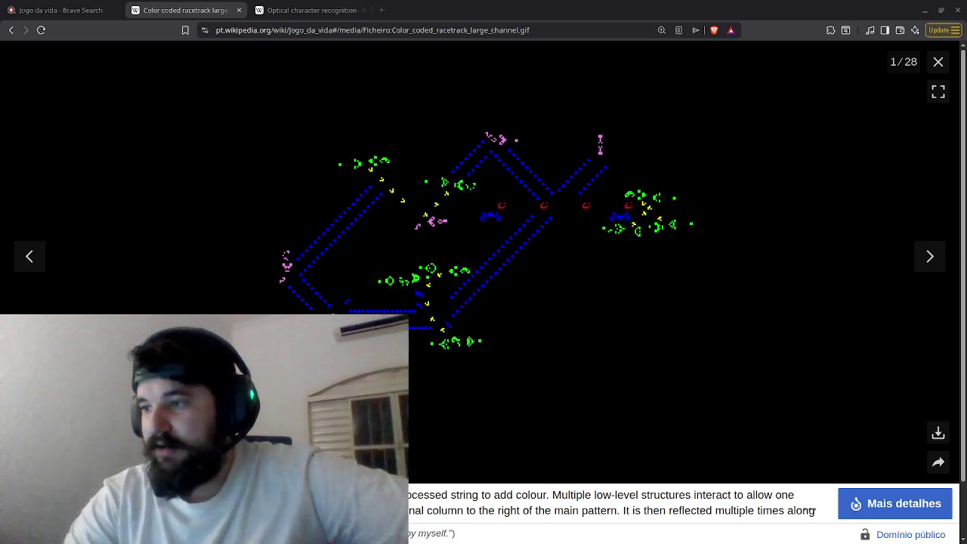
- Bring the Turing 'On Computable Numbers' PDF window into view on screen
mouse_move(966, 152)
mouse_down()
mouse_move(966, 124)
mouse_move(821, 83)
mouse_move(695, 20)
mouse_move(695, 1)
mouse_up()
scroll(467, 311, down, 2)
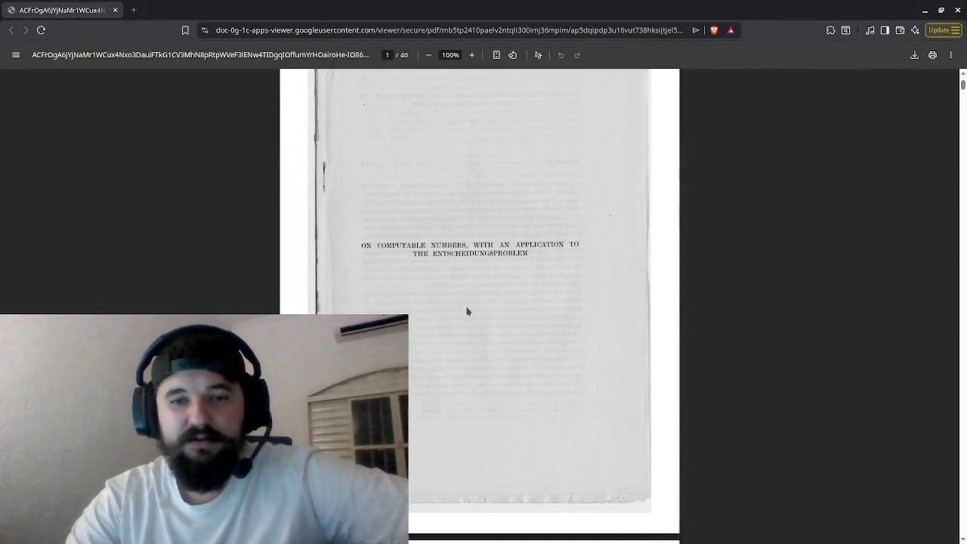
ctrl+scroll(467, 311, up, 3)
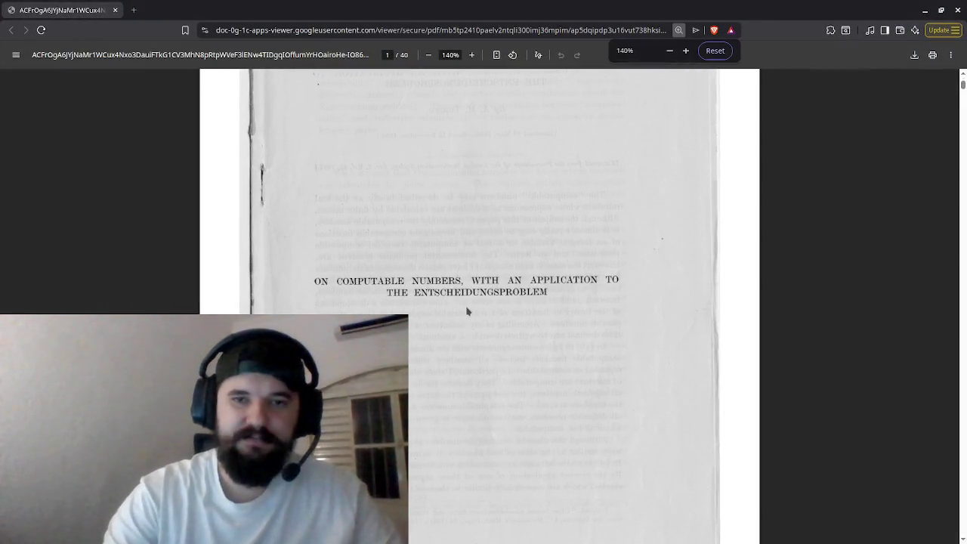
scroll(467, 312, down, 2)
ctrl+scroll(467, 311, up, 1)
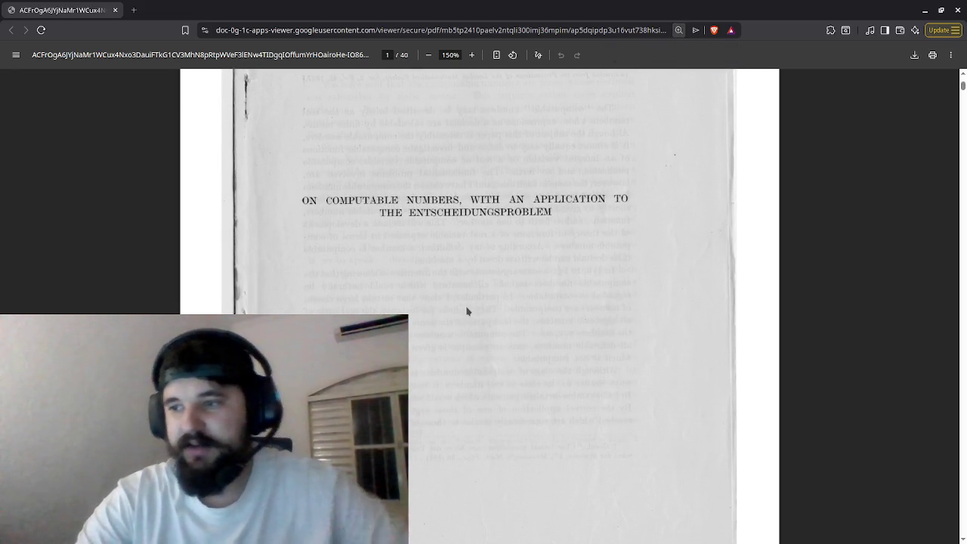
scroll(467, 312, down, 8)
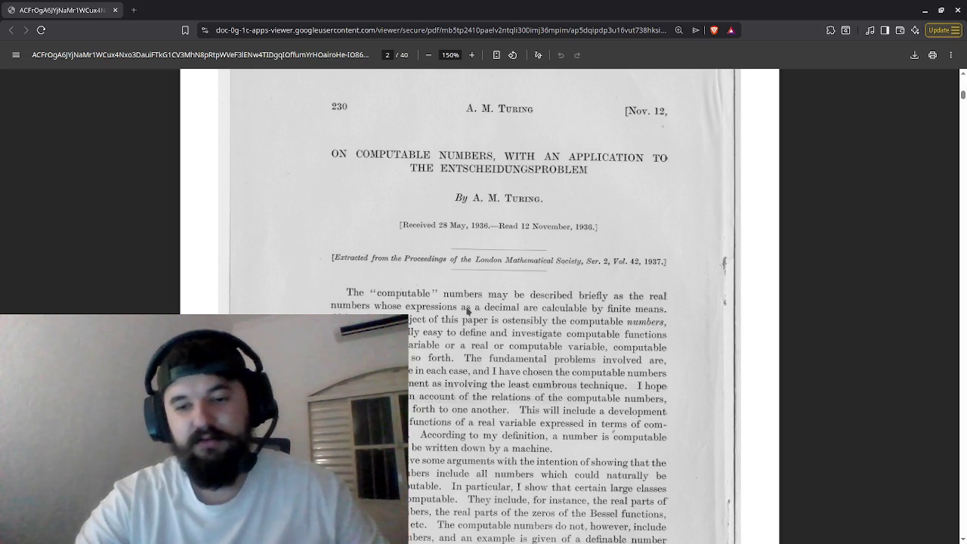
- Zoom the PDF pages to 200% with Ctrl+plus and scroll down to page 7
key(ctrl+plus)
key(ctrl+plus)
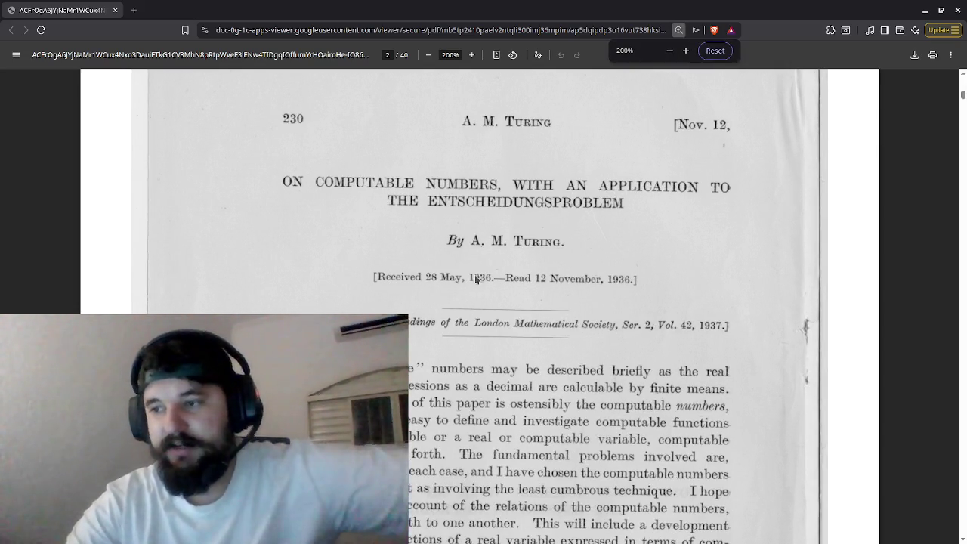
scroll(476, 278, down, 12)
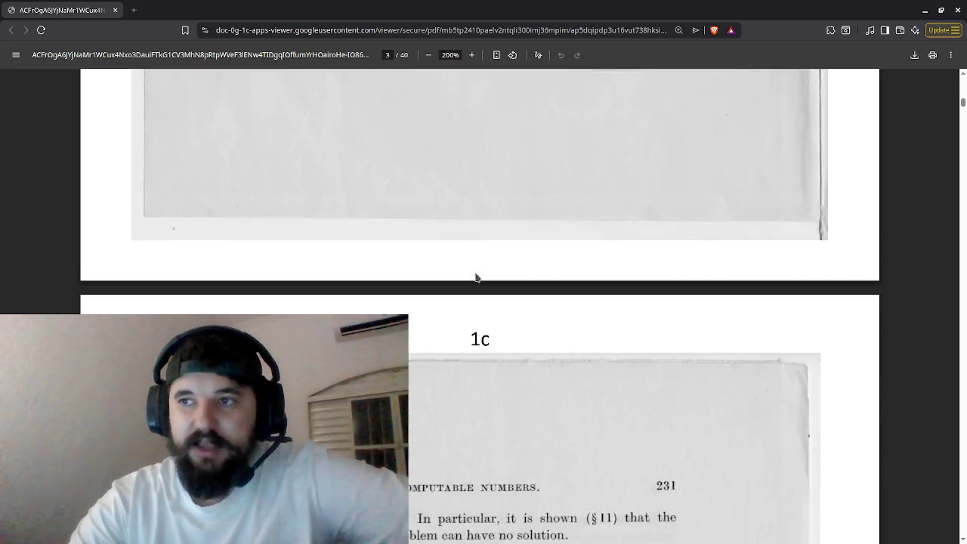
scroll(476, 278, down, 6)
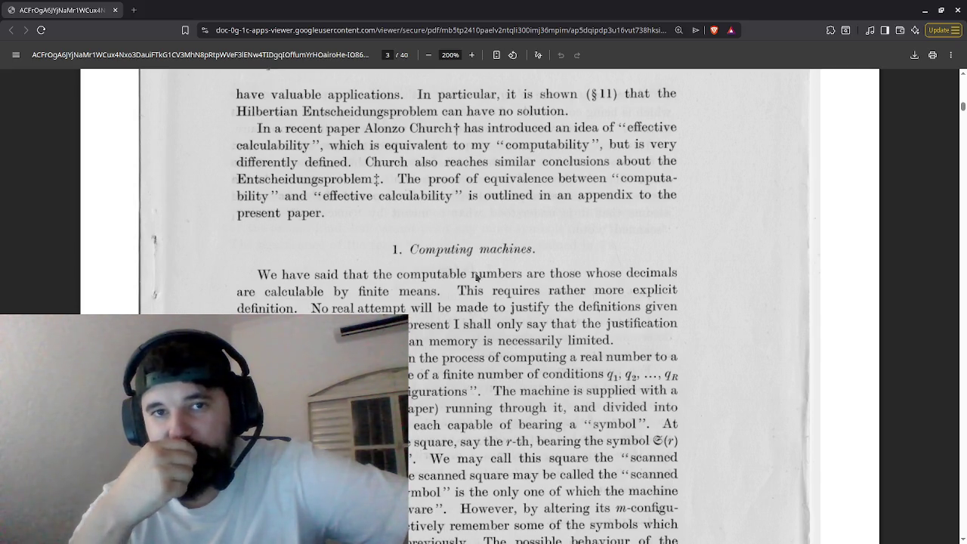
scroll(476, 276, down, 15)
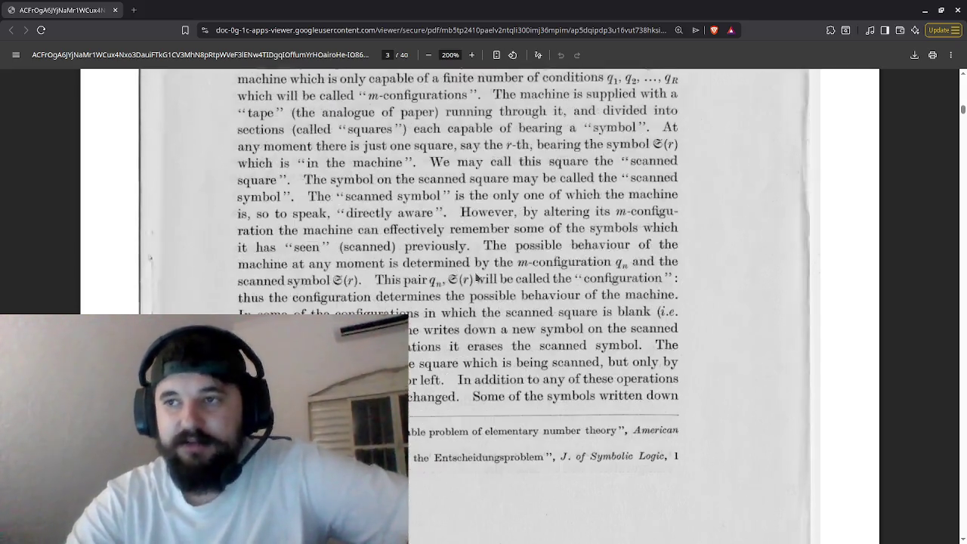
scroll(476, 277, down, 20)
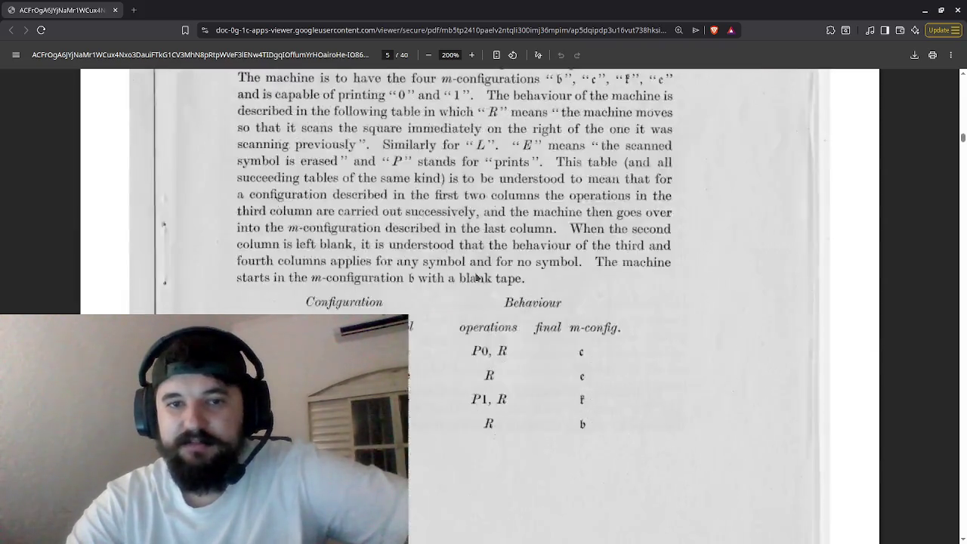
scroll(476, 277, down, 10)
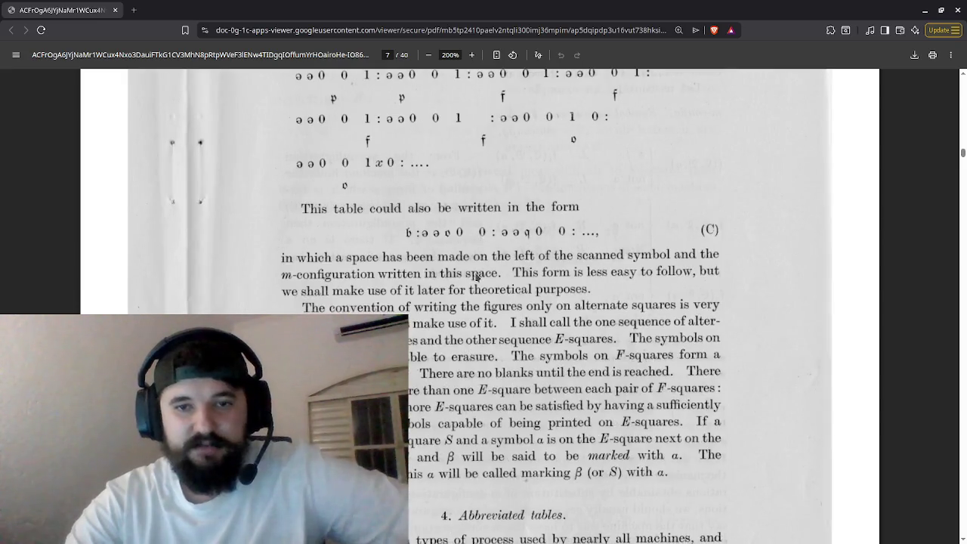
key(ctrl+f)
text(halting)
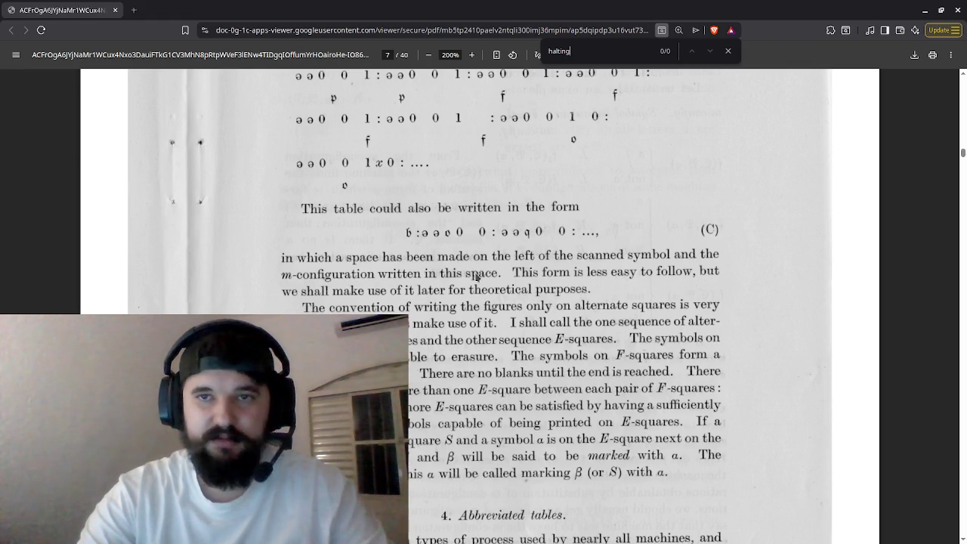
key(BackSpace)
key(BackSpace)
key(BackSpace)
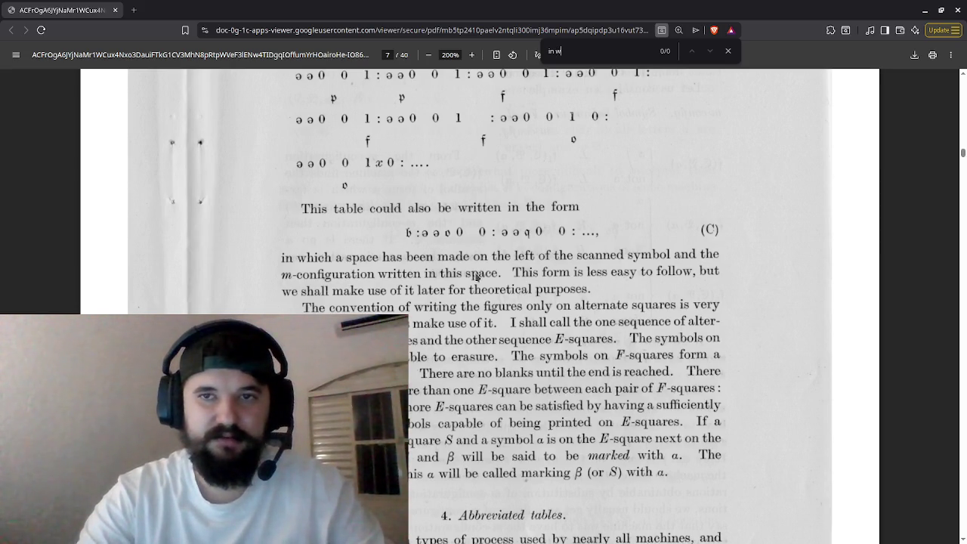
key(Escape)
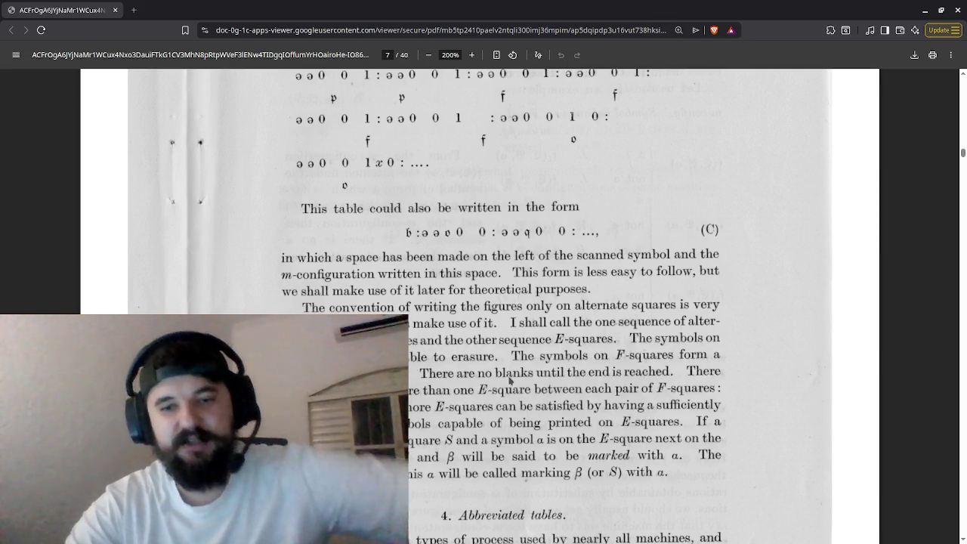
- Skim forward through the middle pages of the Turing paper
scroll(495, 355, down, 4)
scroll(542, 320, down, 20)
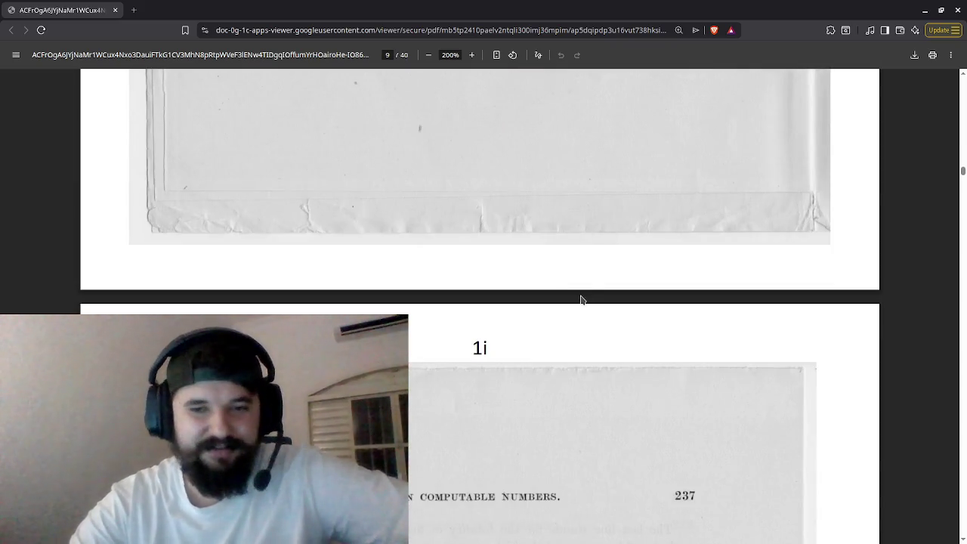
scroll(580, 302, down, 15)
scroll(582, 301, down, 20)
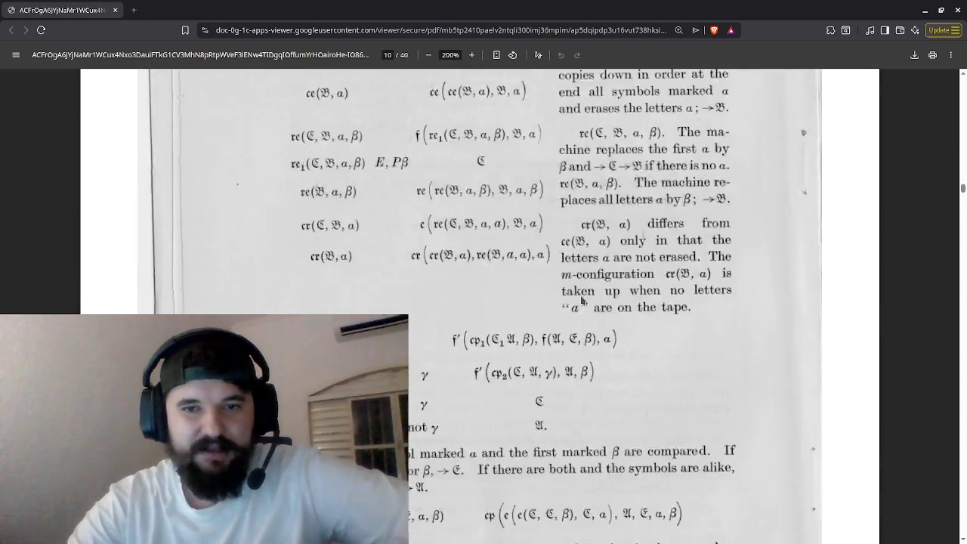
scroll(582, 301, up, 10)
scroll(582, 301, down, 10)
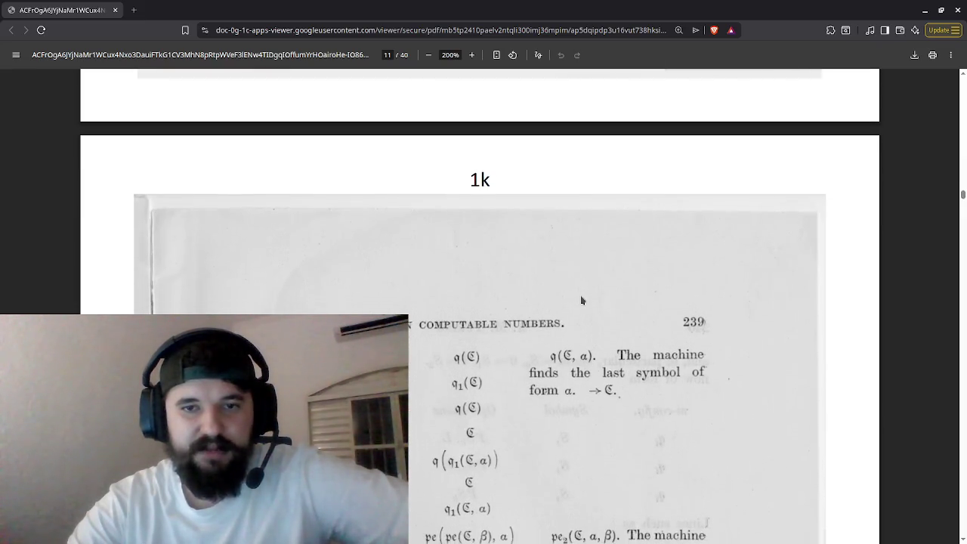
scroll(581, 300, down, 5)
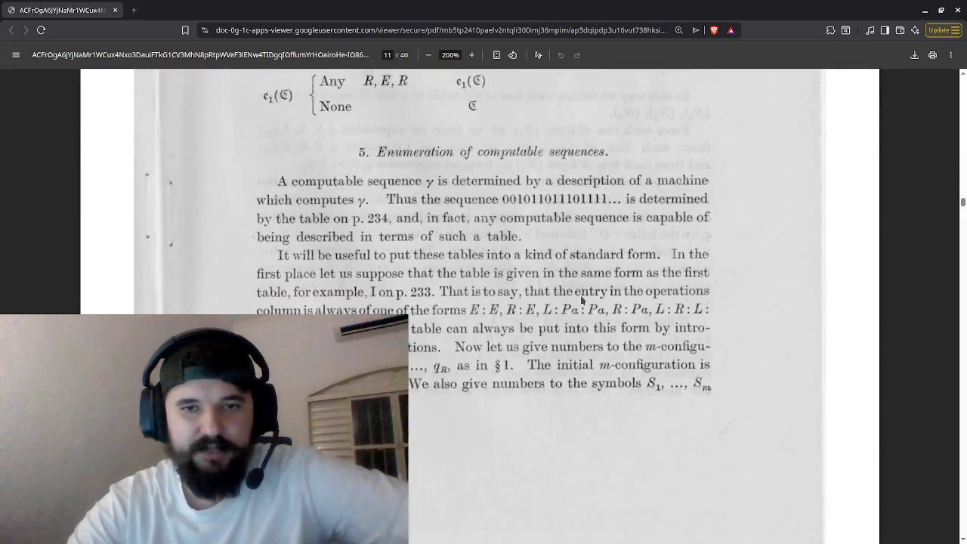
scroll(582, 300, up, 1)
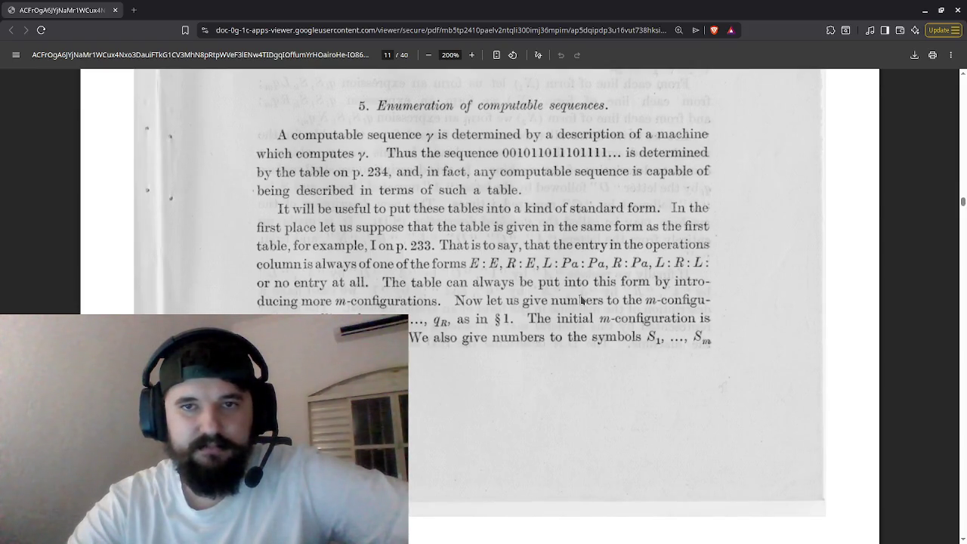
scroll(582, 300, down, 20)
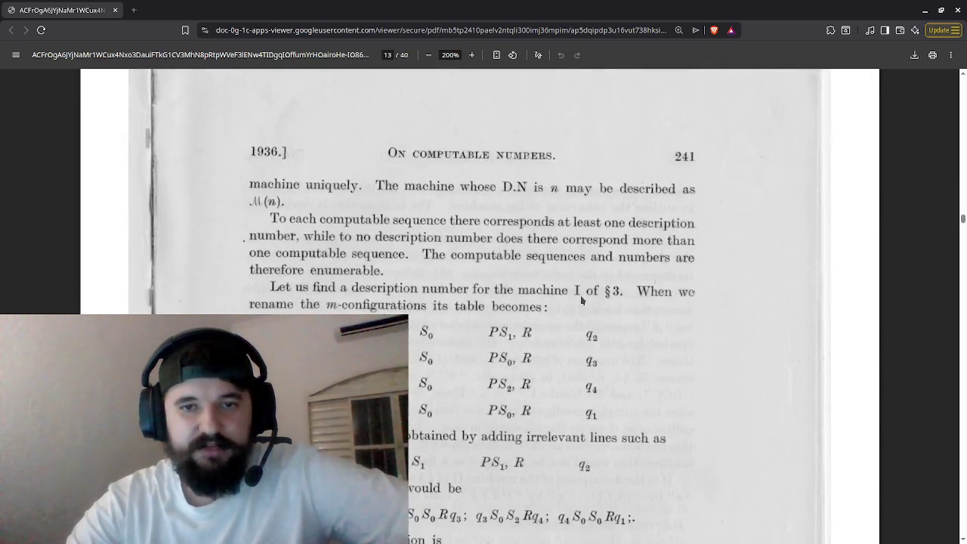
scroll(582, 301, down, 3)
scroll(582, 301, up, 2)
scroll(582, 300, down, 8)
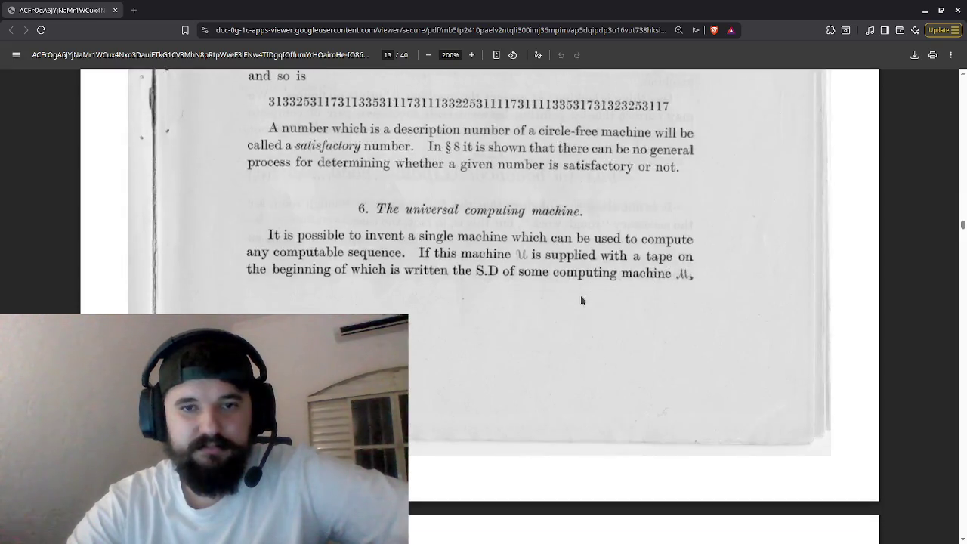
scroll(582, 301, down, 12)
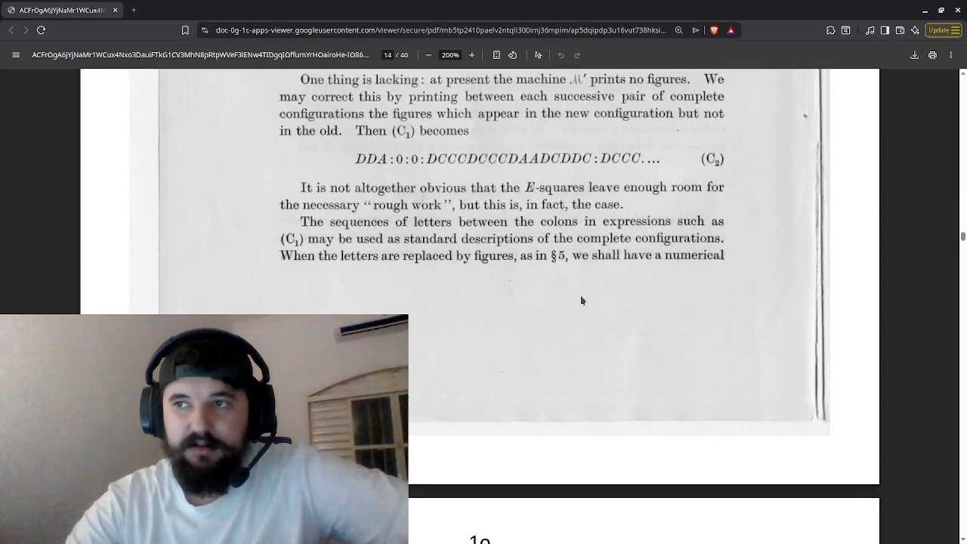
scroll(582, 301, down, 5)
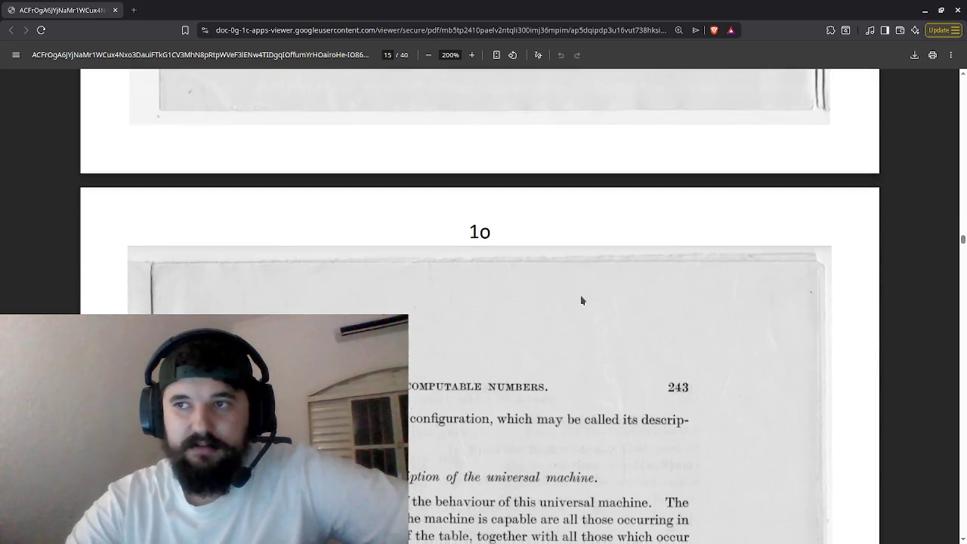
scroll(581, 300, down, 2)
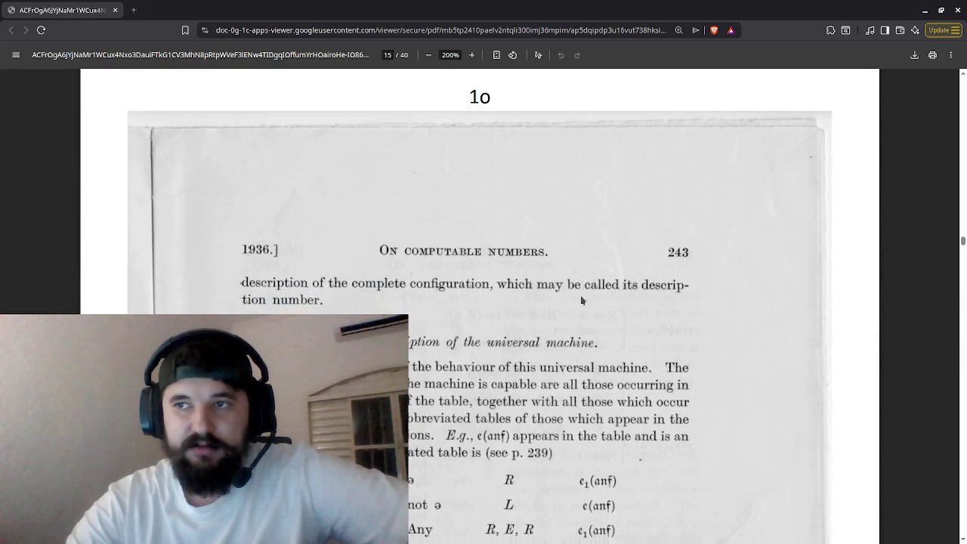
scroll(582, 301, down, 1)
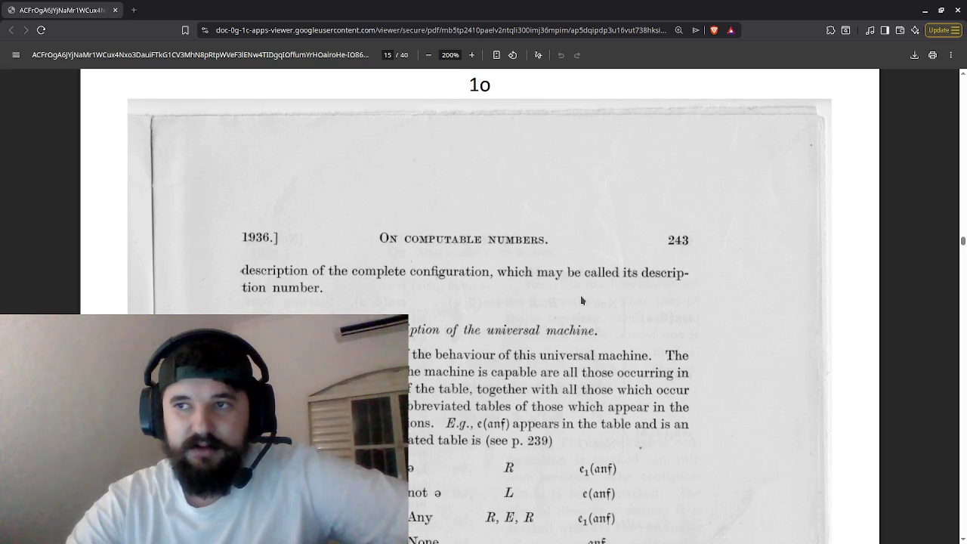
scroll(581, 301, down, 4)
scroll(582, 301, up, 1)
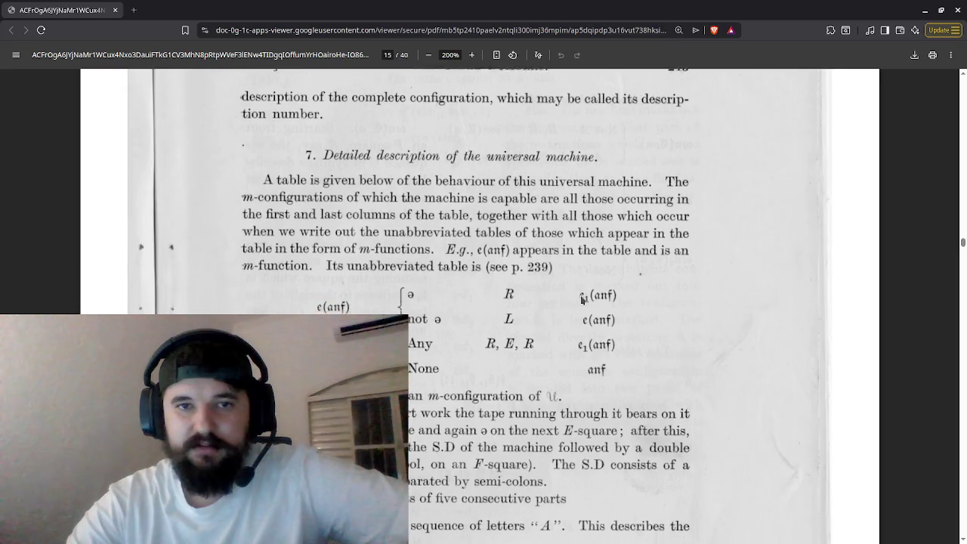
- Continue to the Appendix on page 35, then scroll back up to page 30
scroll(582, 301, down, 20)
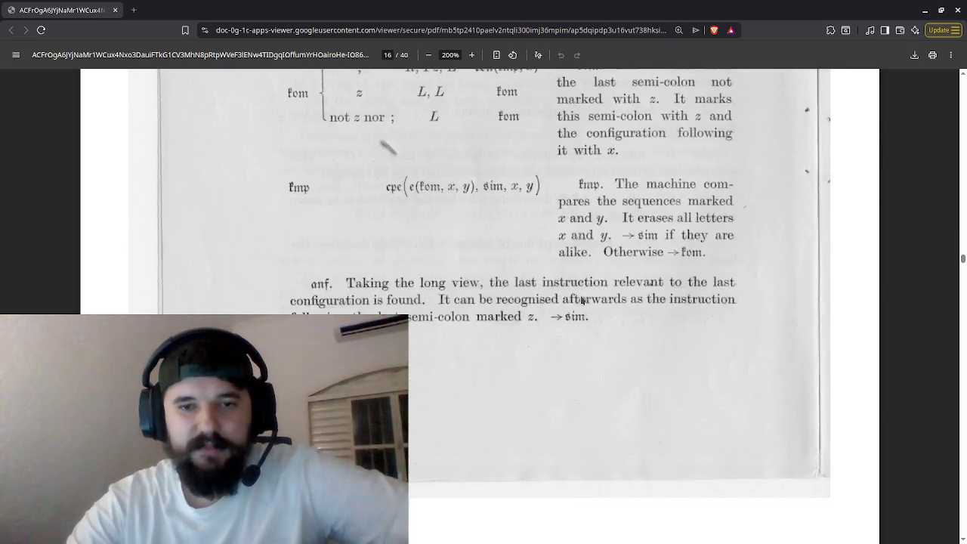
scroll(582, 300, down, 20)
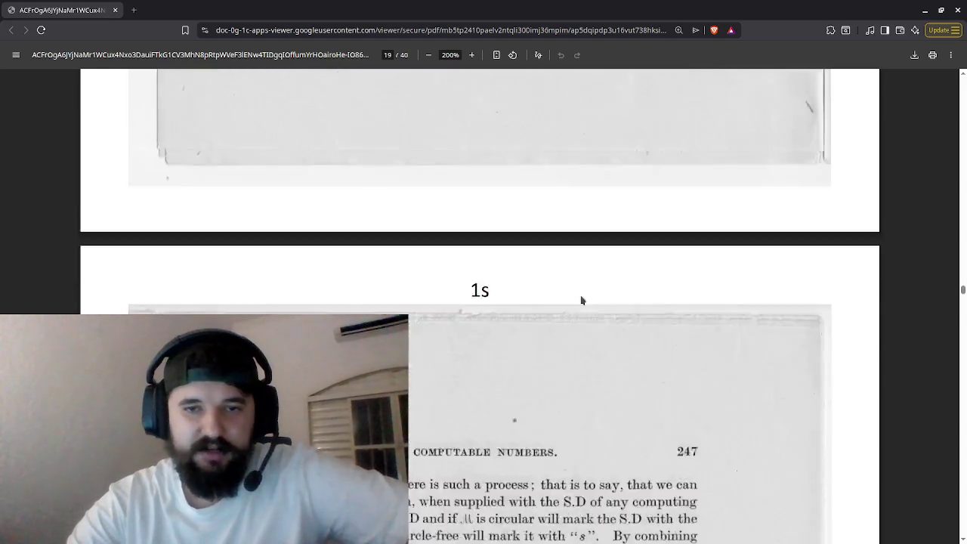
scroll(582, 301, down, 20)
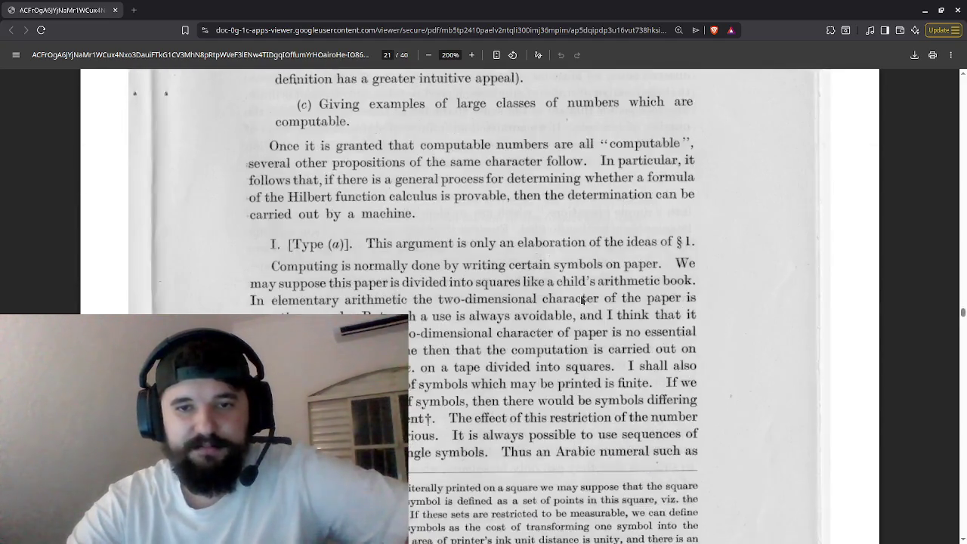
scroll(582, 301, down, 20)
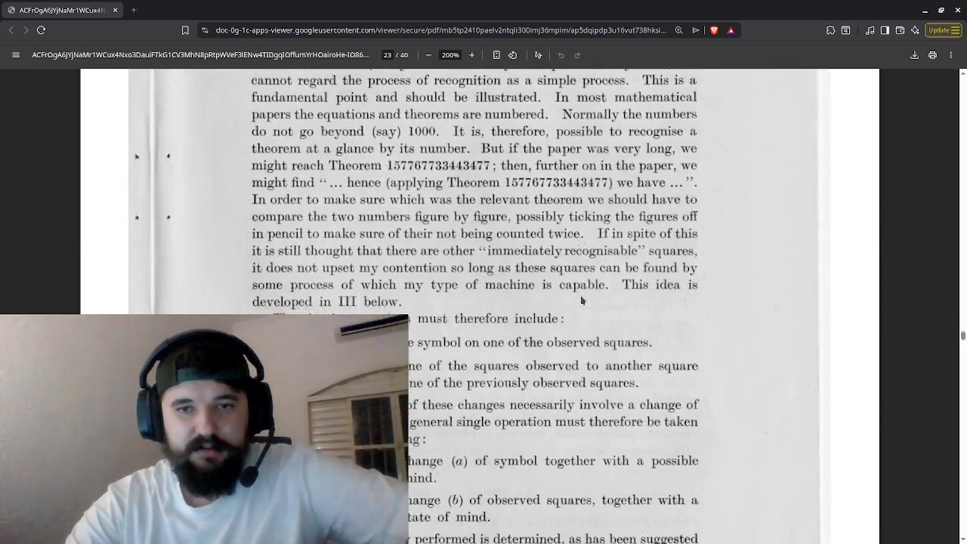
scroll(582, 301, down, 20)
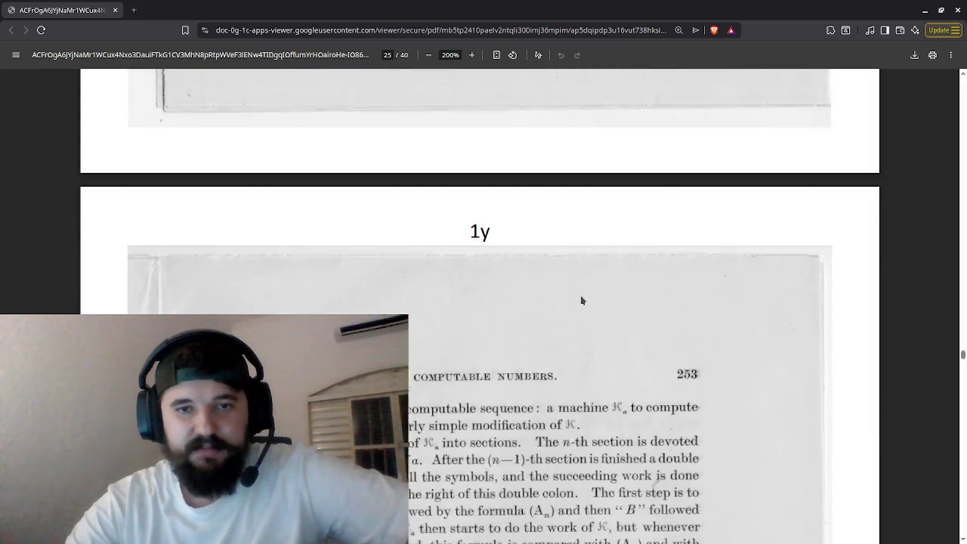
scroll(582, 300, down, 20)
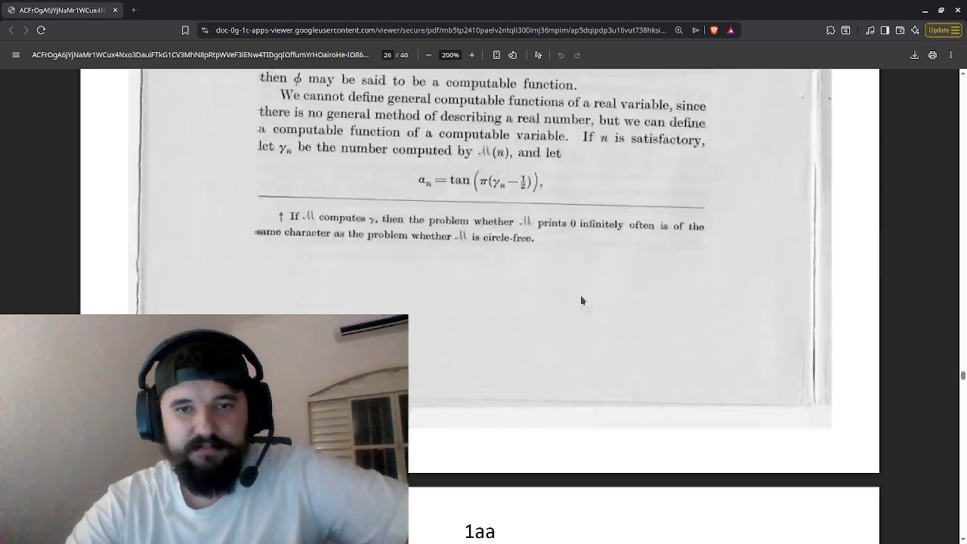
scroll(582, 301, down, 5)
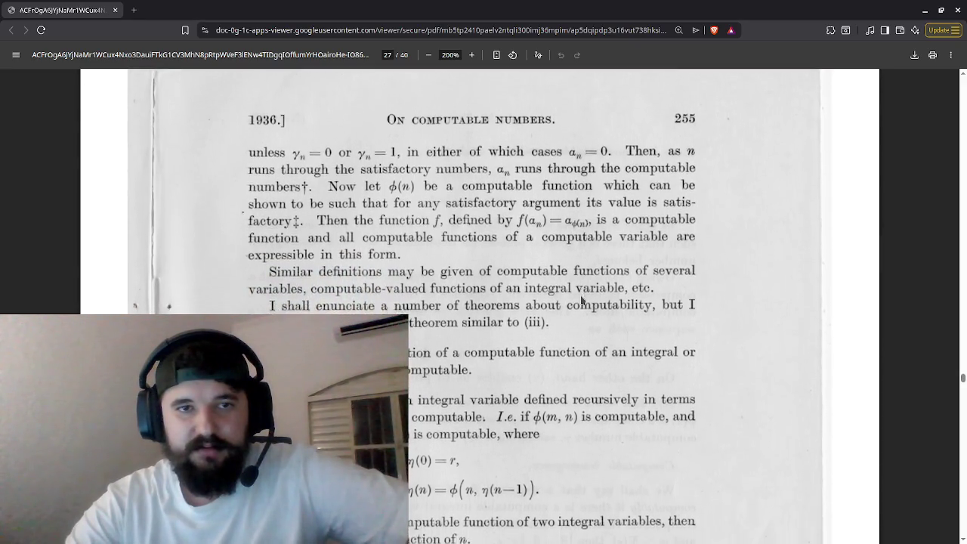
scroll(582, 301, down, 15)
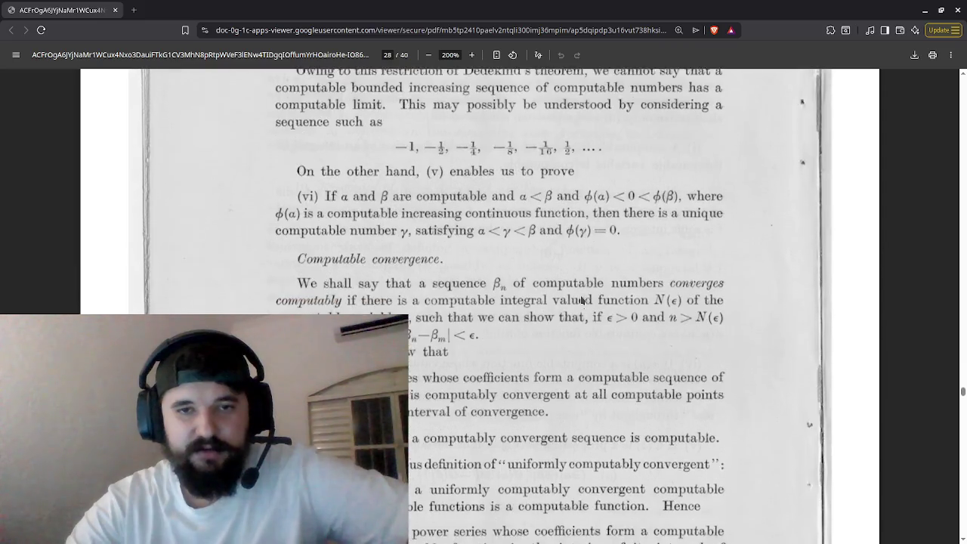
scroll(581, 300, down, 15)
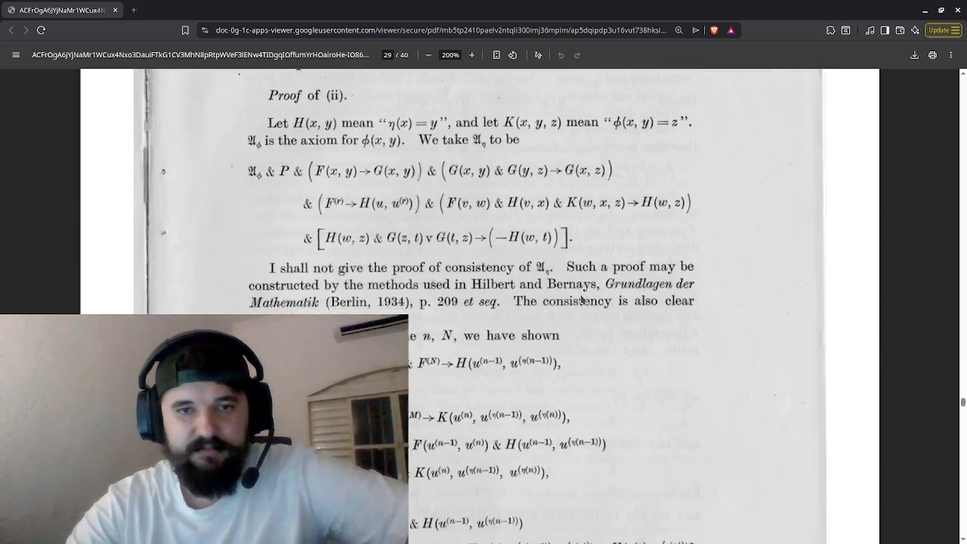
scroll(581, 301, up, 1)
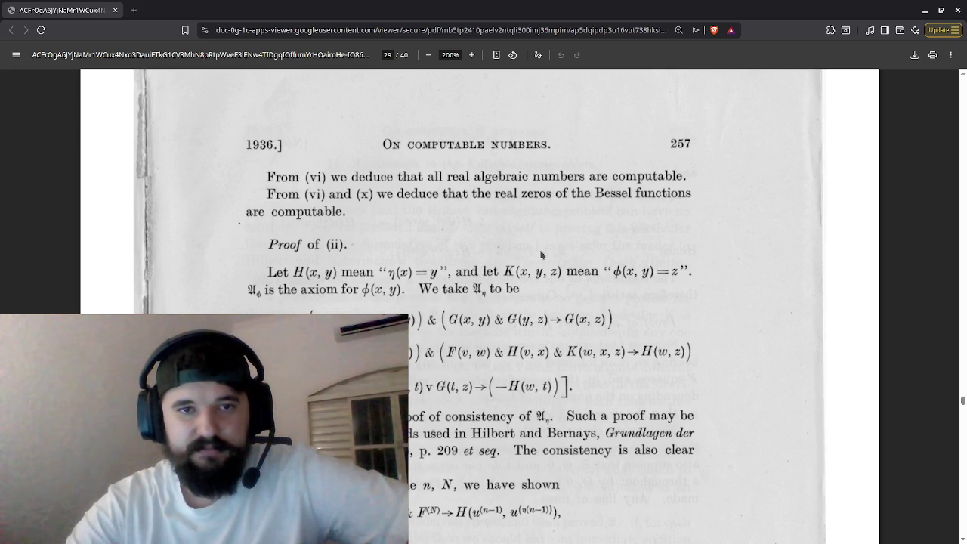
scroll(541, 255, down, 20)
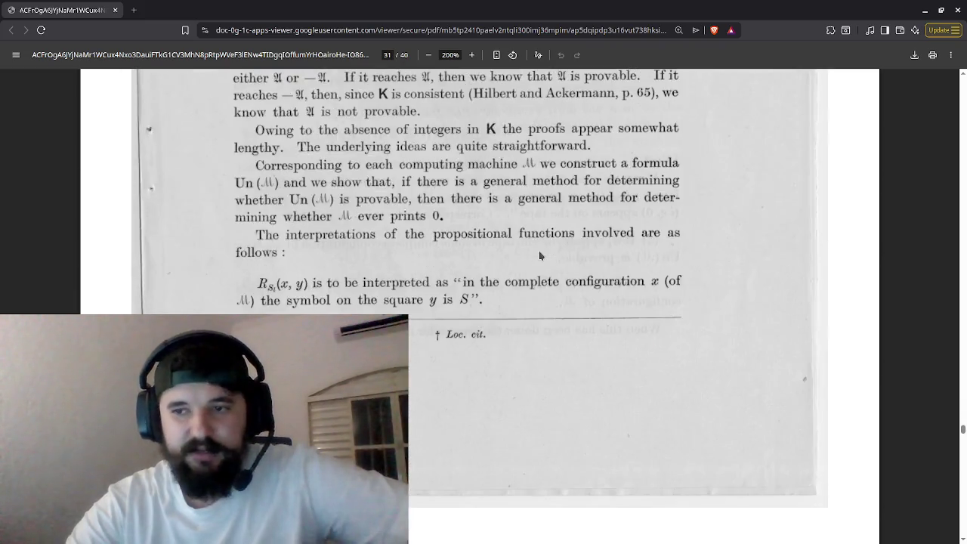
scroll(539, 256, down, 10)
scroll(541, 257, up, 1)
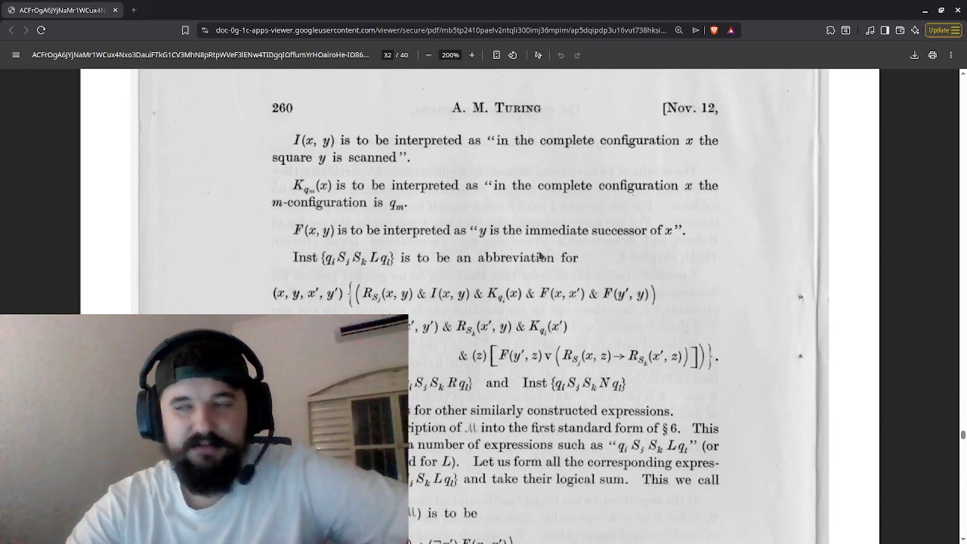
scroll(541, 257, down, 10)
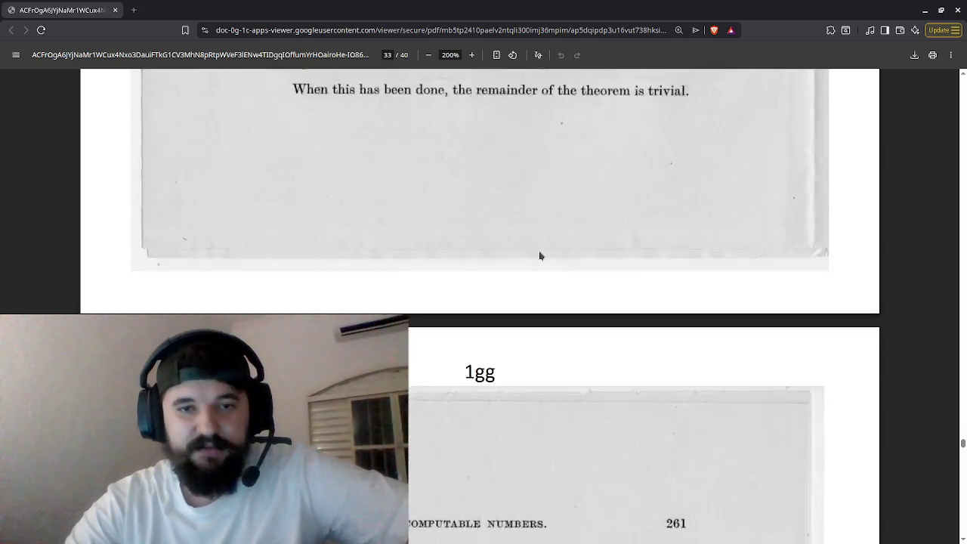
scroll(540, 255, down, 4)
scroll(540, 255, down, 15)
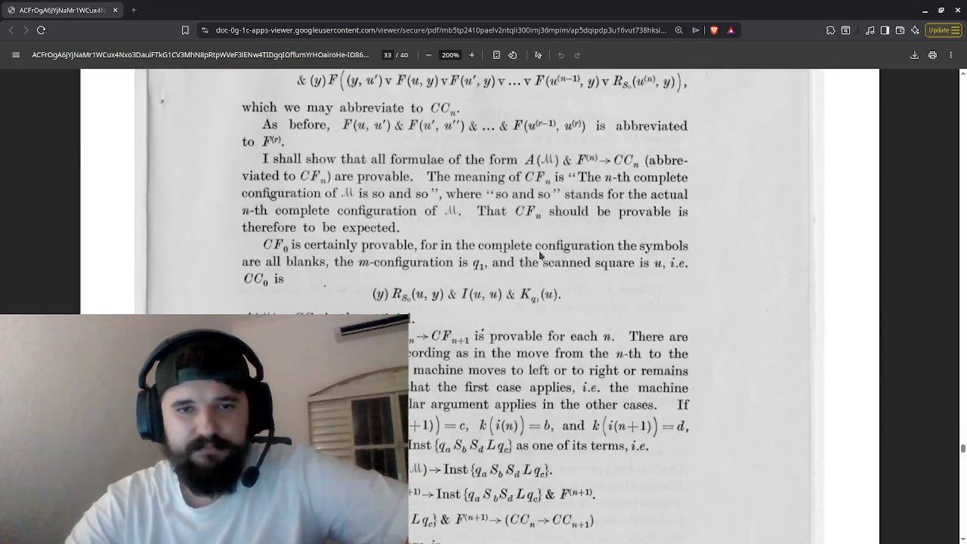
scroll(540, 256, down, 1)
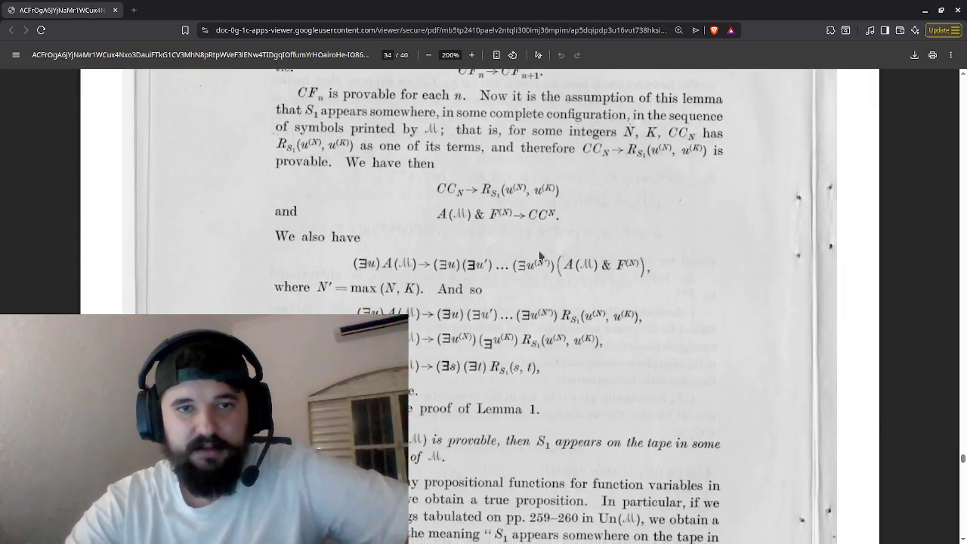
scroll(539, 256, down, 10)
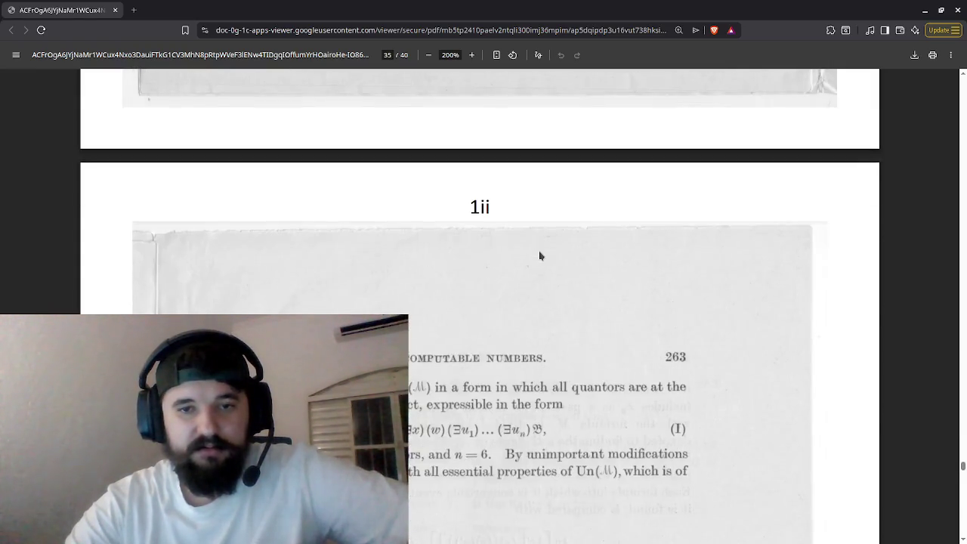
scroll(539, 255, down, 2)
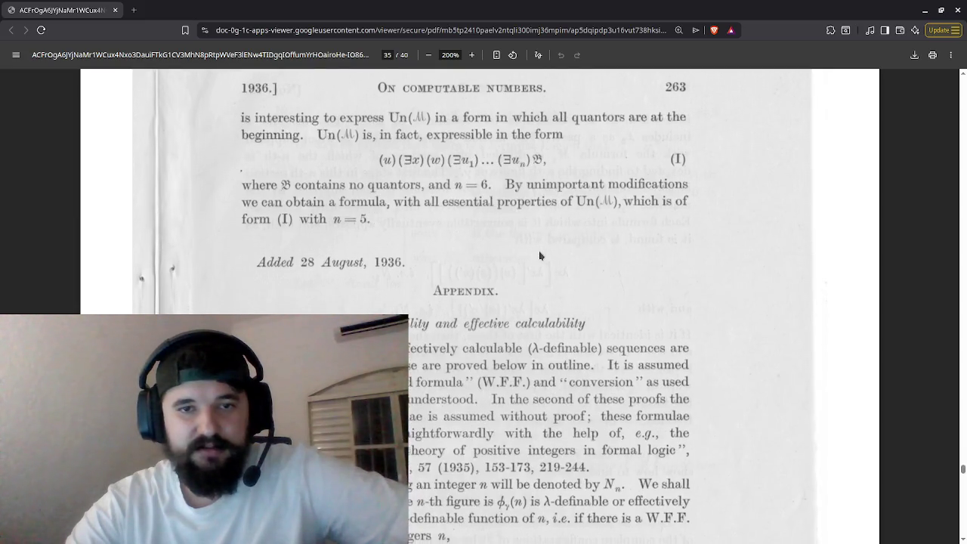
scroll(540, 256, up, 20)
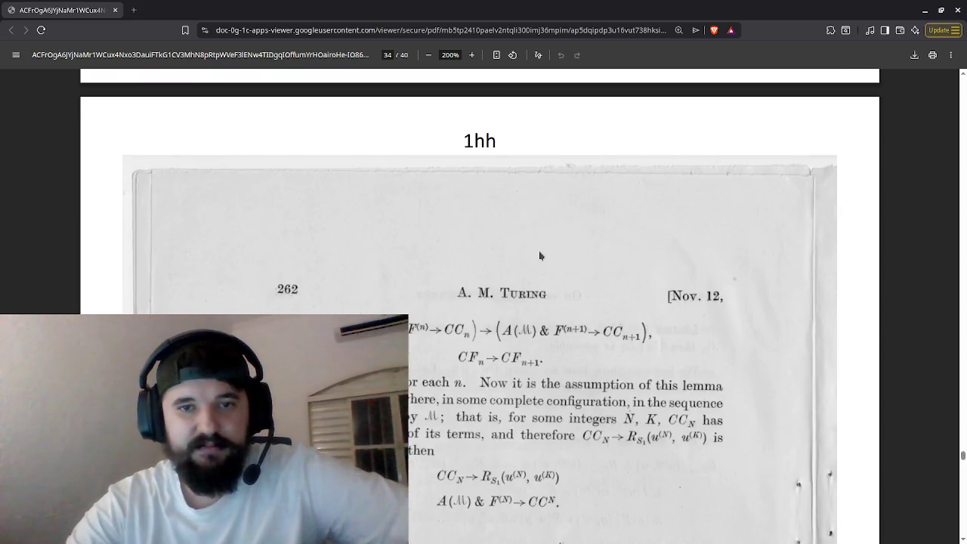
scroll(539, 255, up, 20)
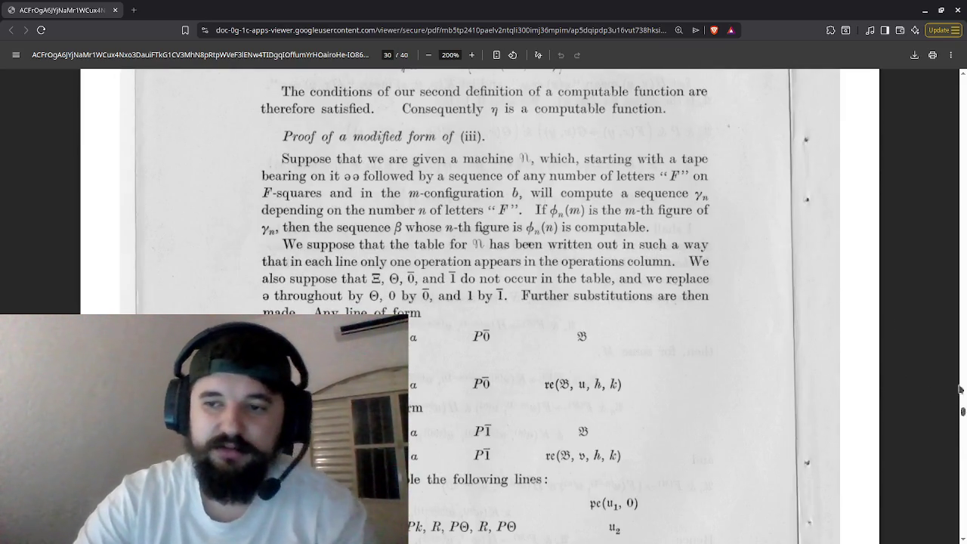
- Drag the scrollbar to the top and settle on page 1's 'On Computable Numbers' title
mouse_move(961, 408)
mouse_down()
mouse_move(948, 160)
mouse_move(955, 62)
mouse_up()
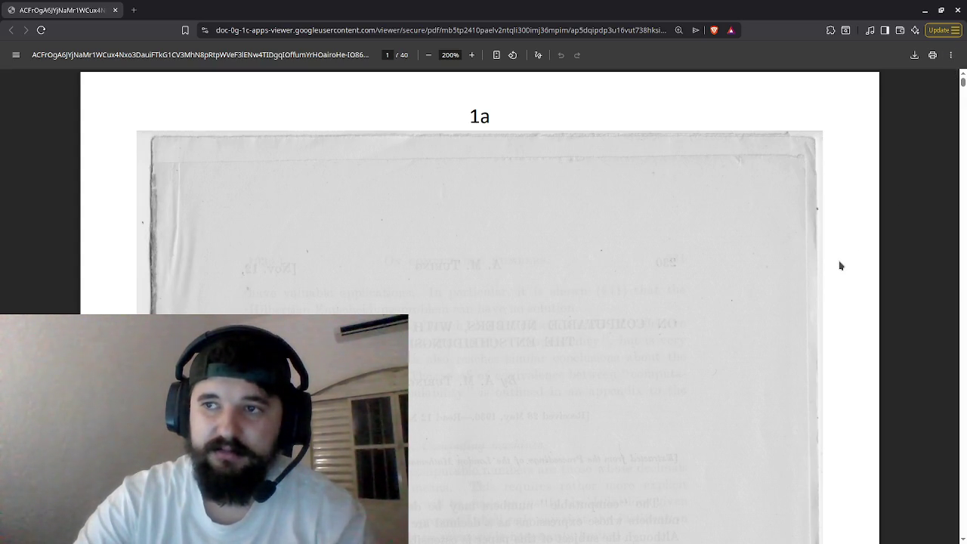
scroll(841, 265, down, 3)
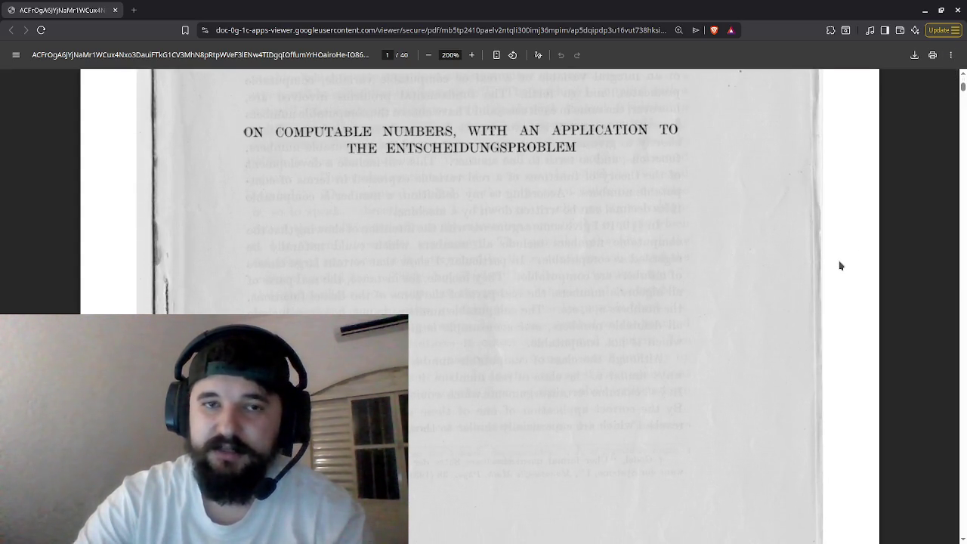
scroll(841, 265, up, 1)
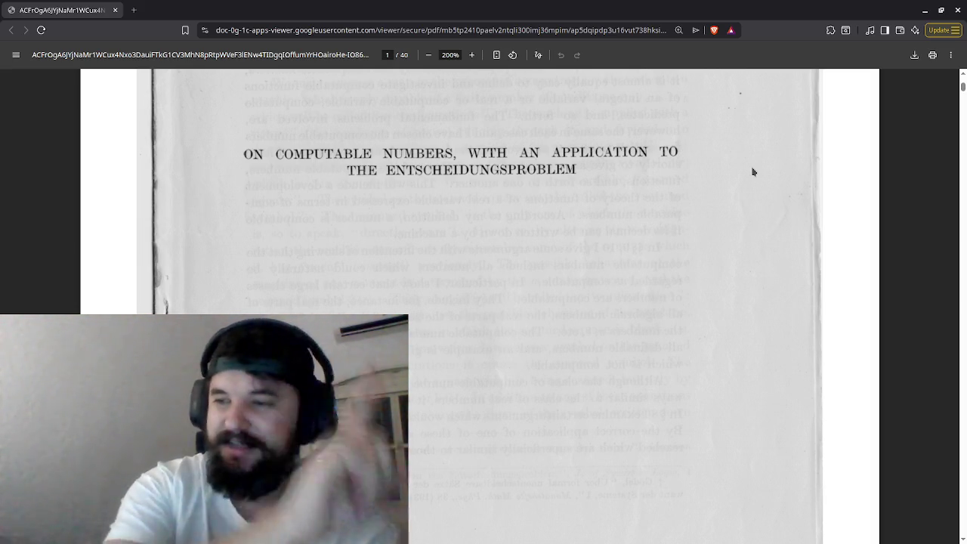
- Search 'halting problem' in a new tab and open the Wikipedia 'Halting problem' result
scroll(693, 212, down, 5)
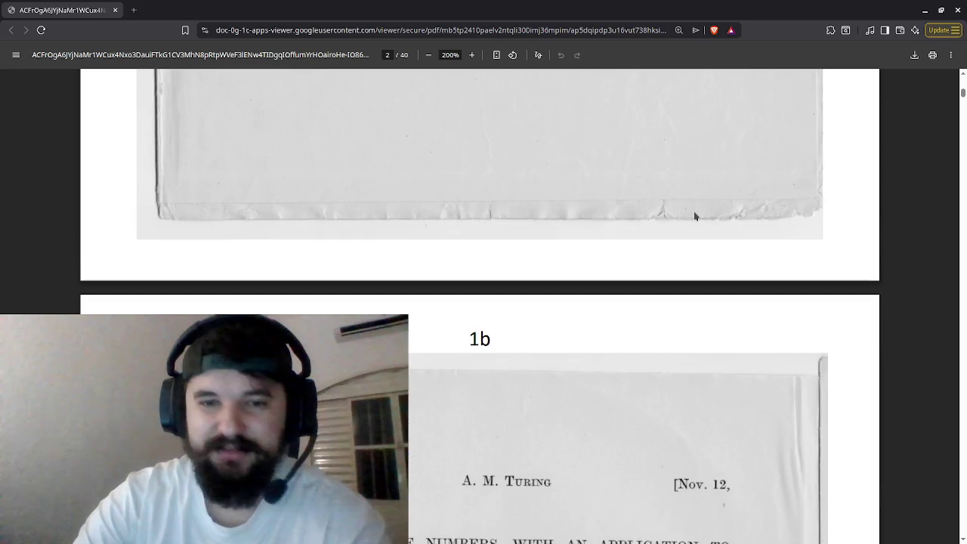
scroll(687, 227, down, 5)
scroll(687, 227, up, 8)
key(ctrl+t)
text(h)
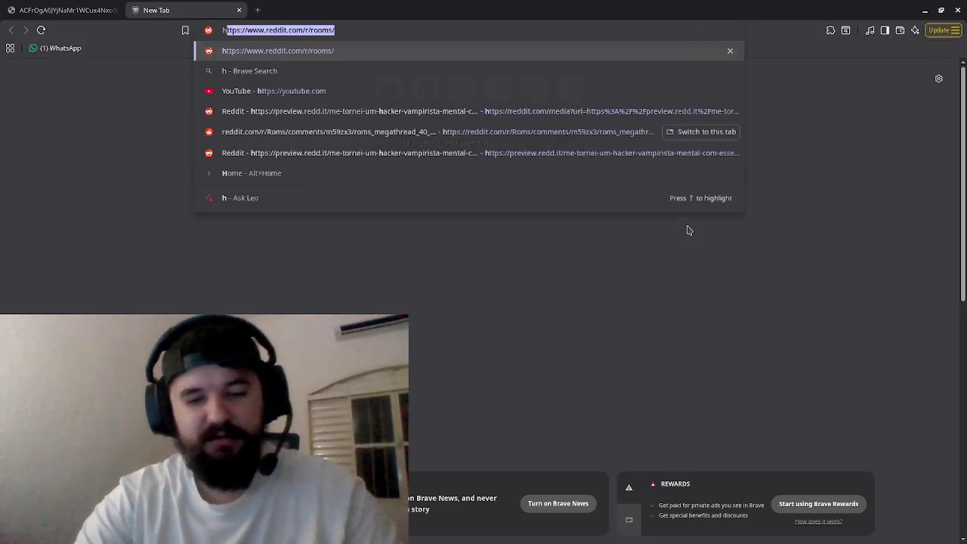
text(halting pro)
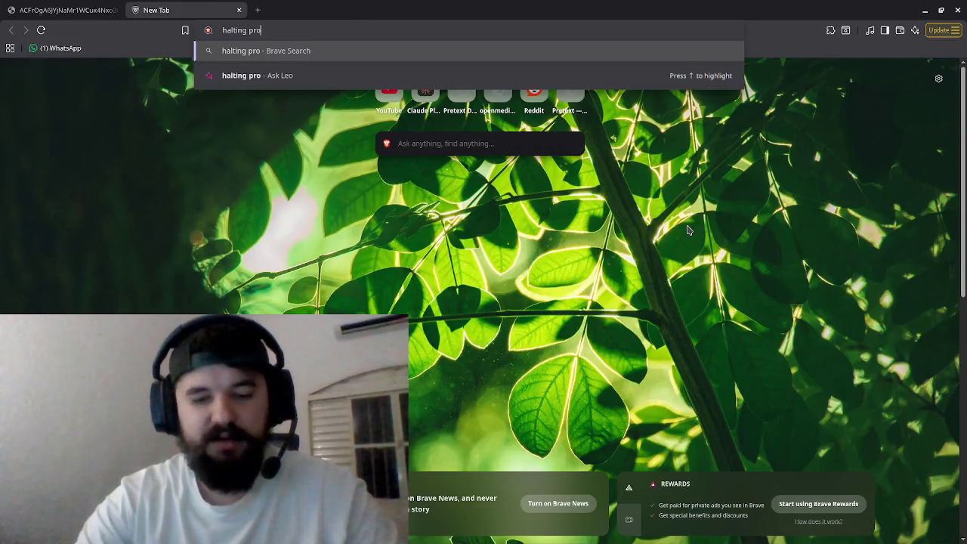
text(blem)
key(Return)
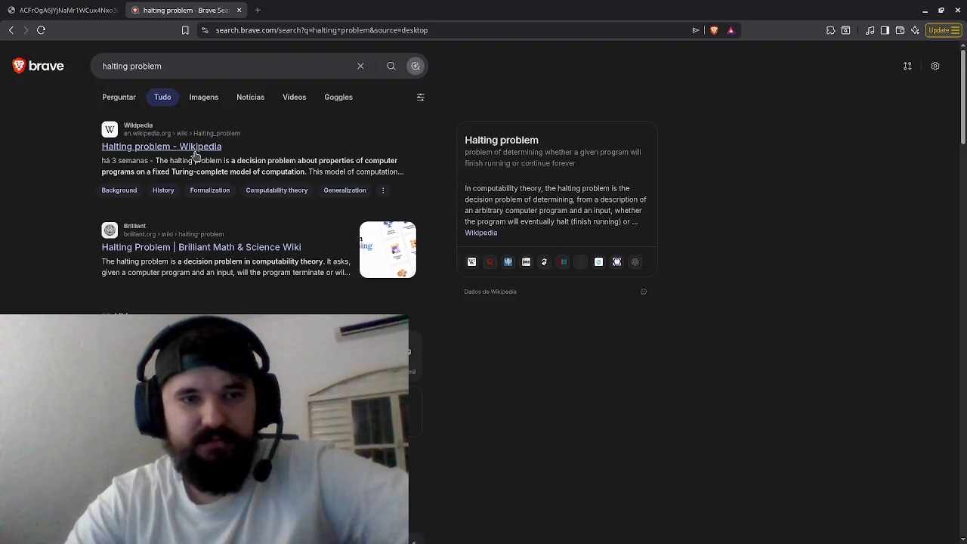
click(195, 149)
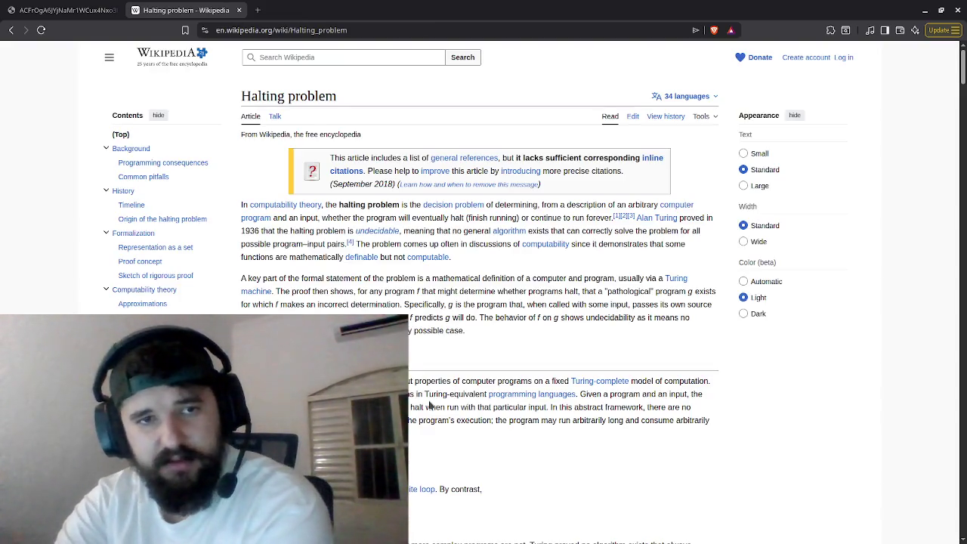
- Scroll the Halting problem article to its Programming consequences and Common pitfalls sections
scroll(429, 406, down, 4)
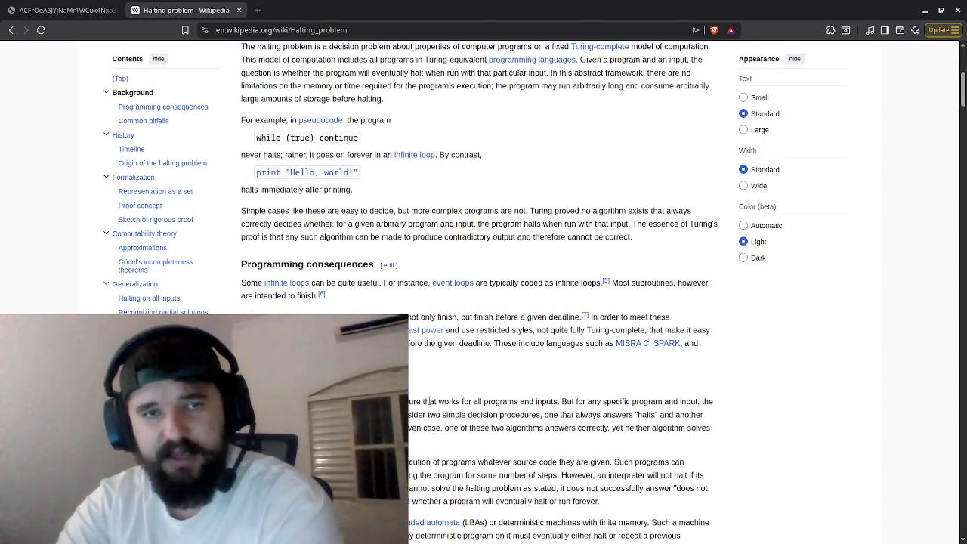
scroll(429, 401, down, 2)
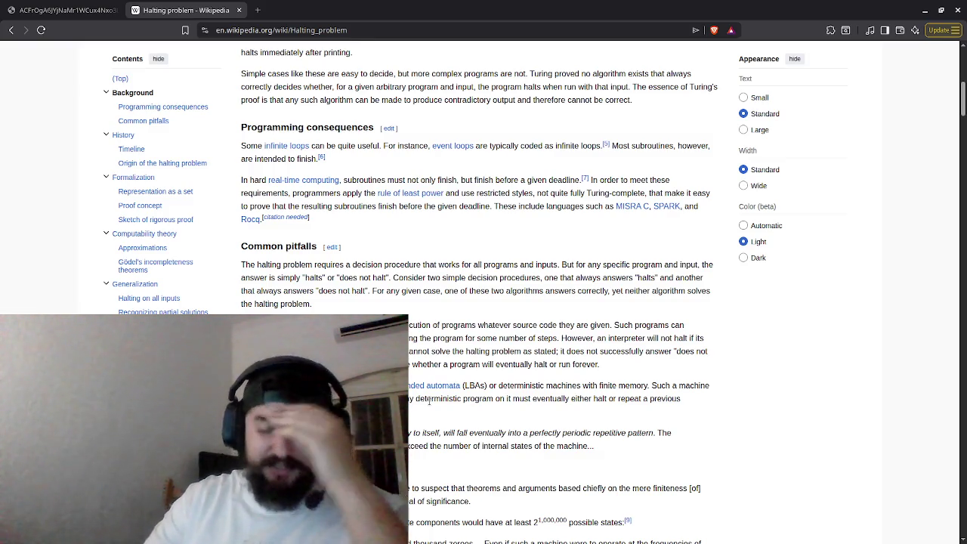
mouse_move(757, 538)
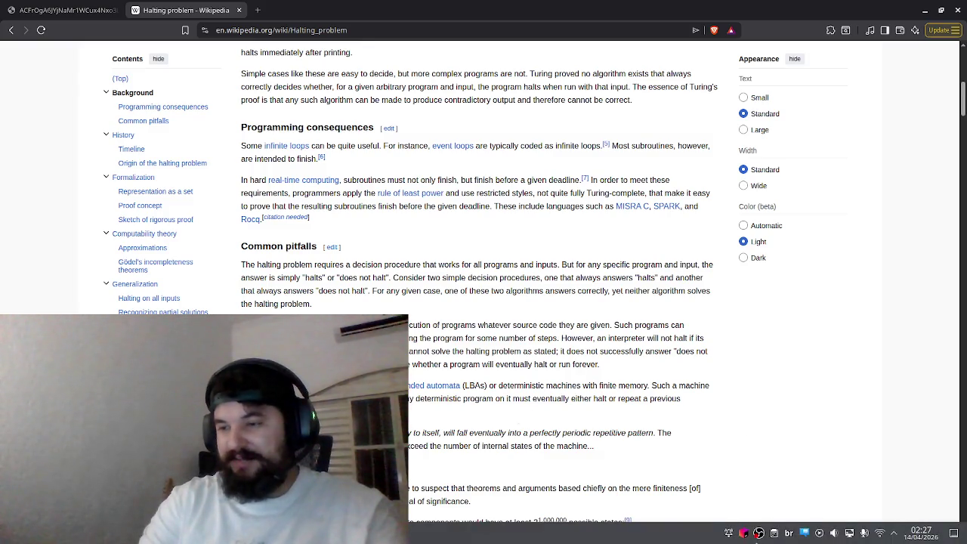